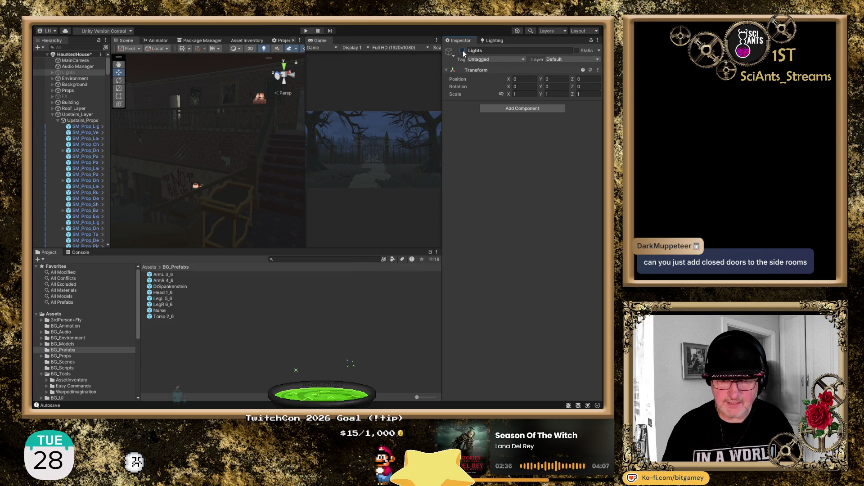
# Step: Activate the Lights object, orbit around the lit hall, and select the serving trolley
pyautogui.click(463, 51)
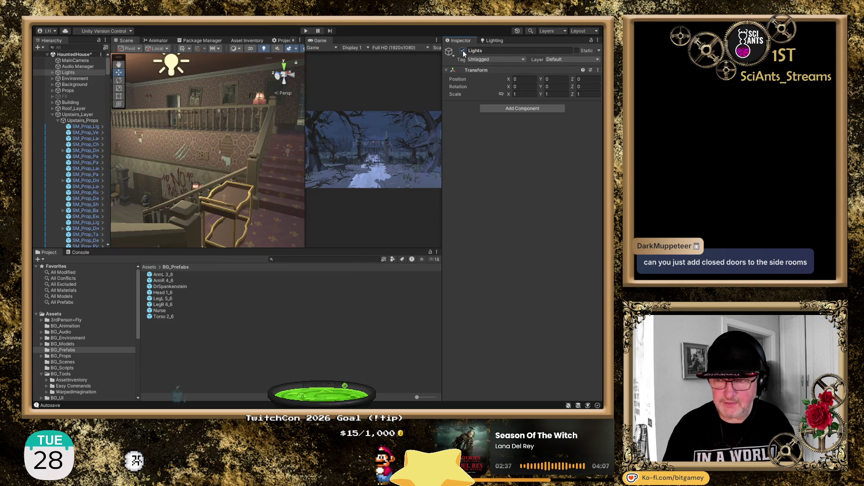
pyautogui.moveTo(240, 154); pyautogui.dragTo(112, 159)
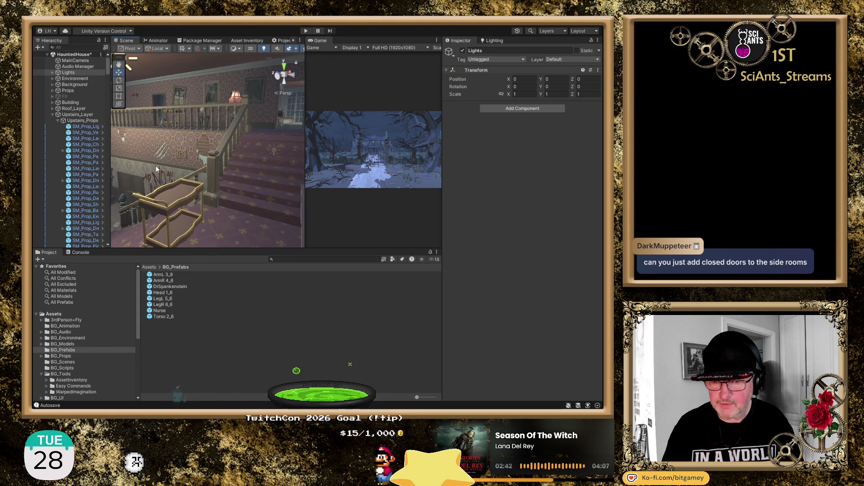
pyautogui.moveTo(230, 165); pyautogui.dragTo(153, 171)
pyautogui.moveTo(260, 175); pyautogui.dragTo(220, 169)
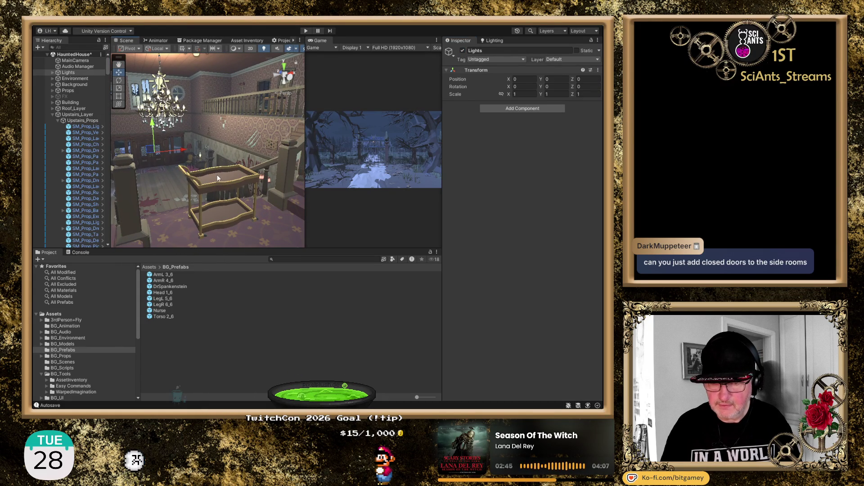
pyautogui.click(217, 174)
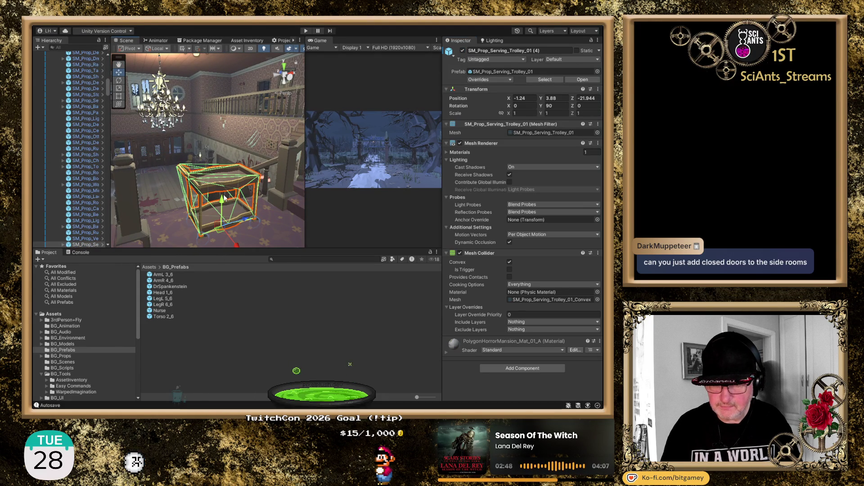
pyautogui.moveTo(222, 200); pyautogui.dragTo(221, 193)
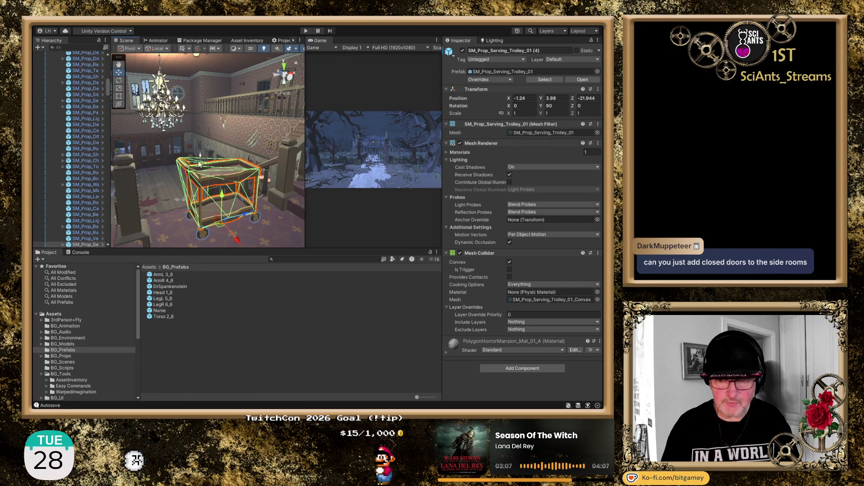
pyautogui.moveTo(189, 156); pyautogui.dragTo(200, 173)
pyautogui.moveTo(139, 147); pyautogui.dragTo(315, 161)
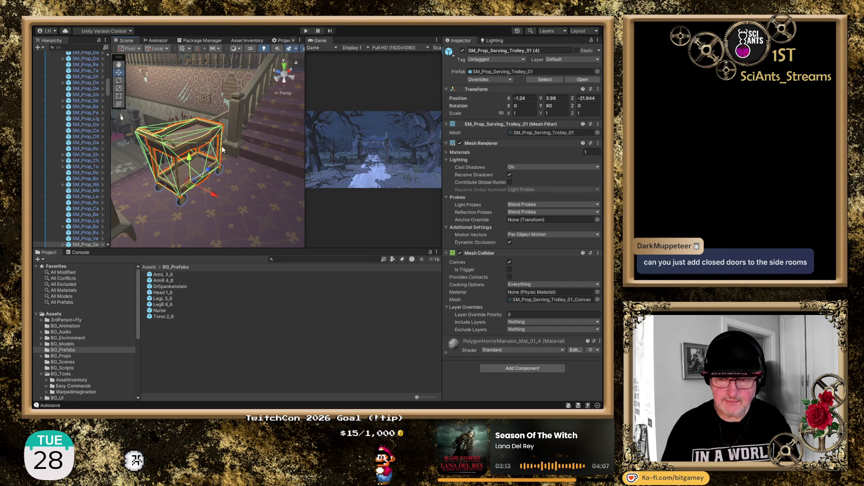
pyautogui.press('f')
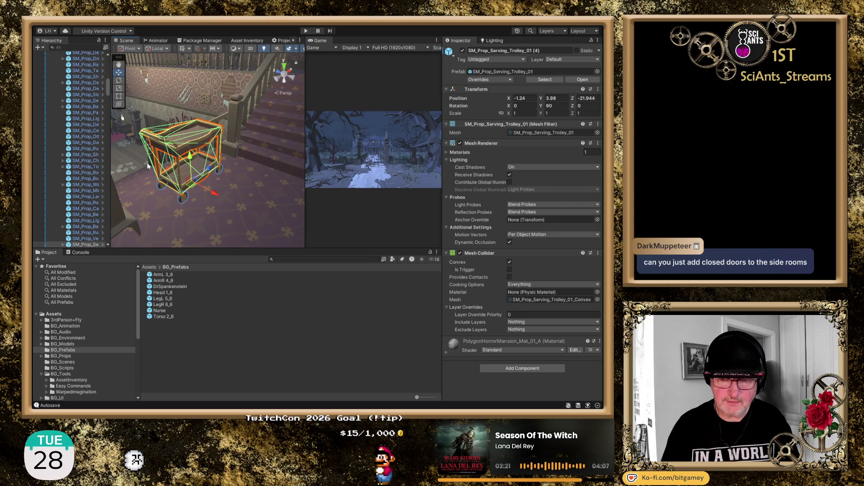
pyautogui.moveTo(141, 161); pyautogui.dragTo(214, 166)
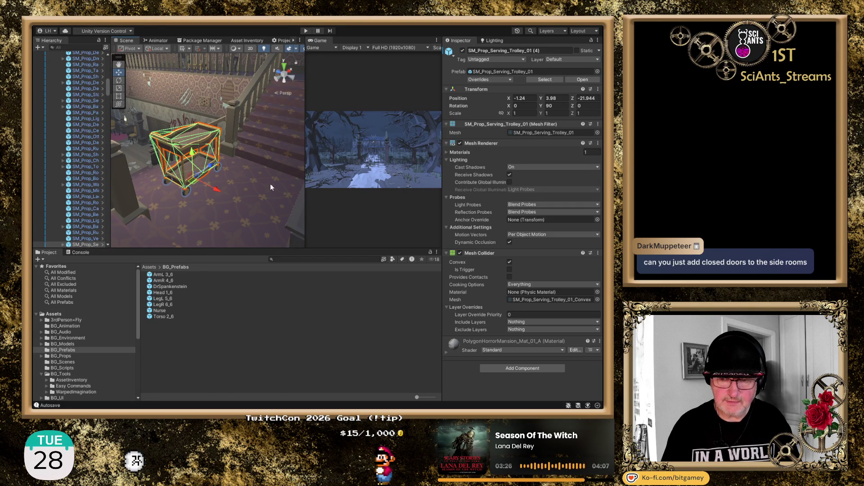
pyautogui.moveTo(216, 179); pyautogui.dragTo(243, 171)
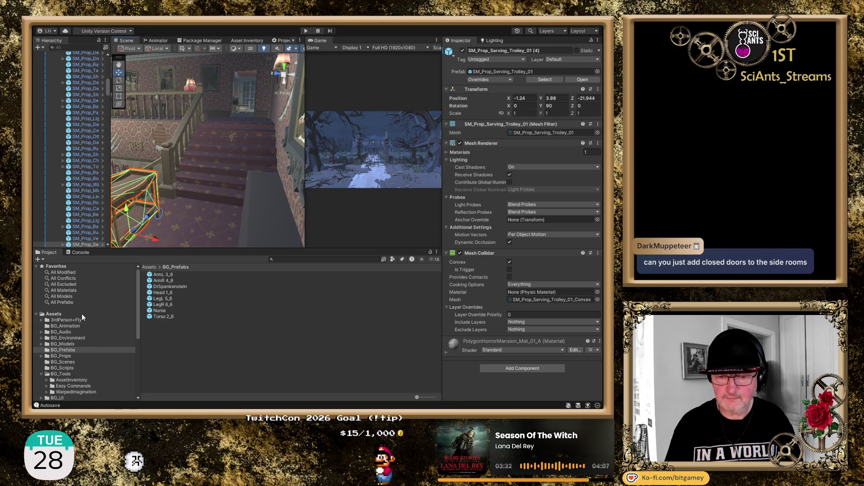
# Step: Read the 3rdPerson+Fly Readme asset and README pdf, then return to the 3rdPerson+Fly folder
pyautogui.click(69, 320)
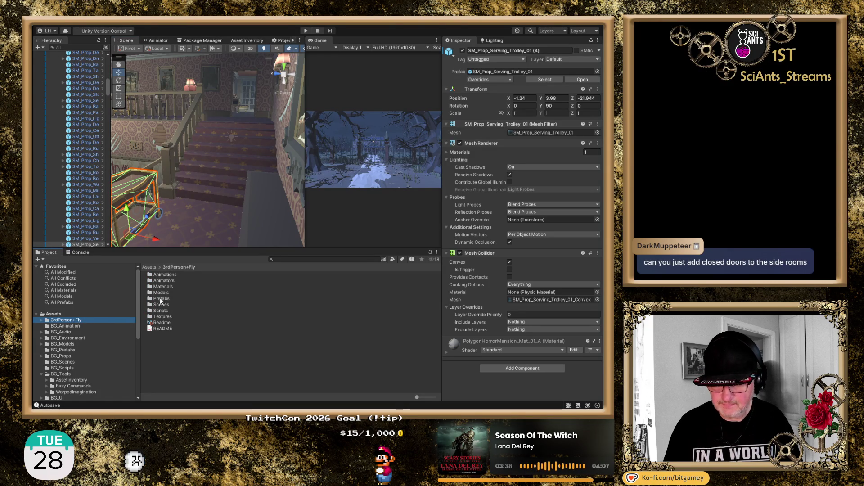
pyautogui.click(165, 322)
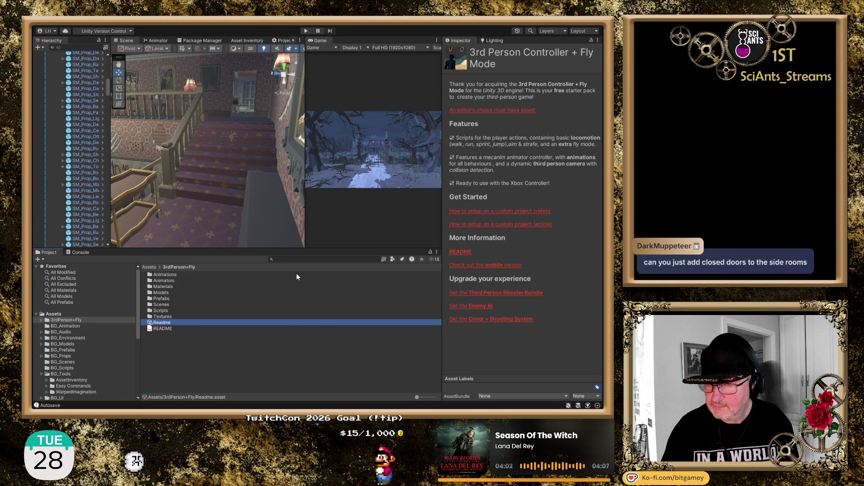
pyautogui.click(166, 329)
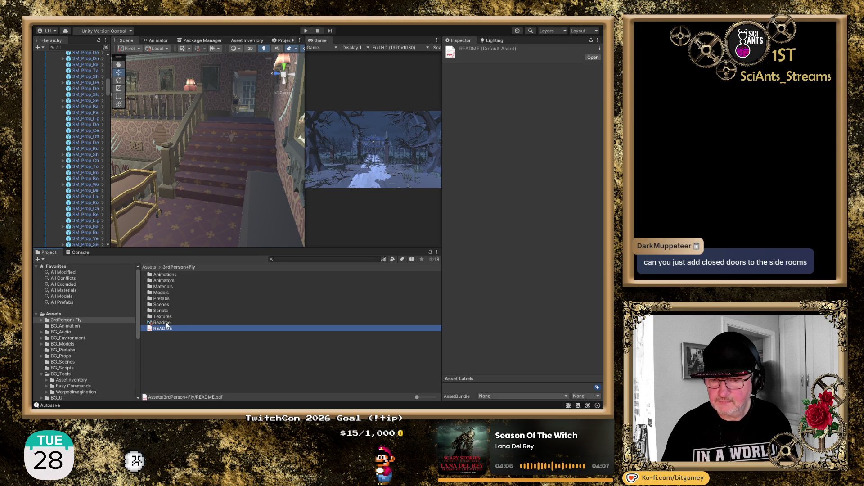
pyautogui.click(165, 322)
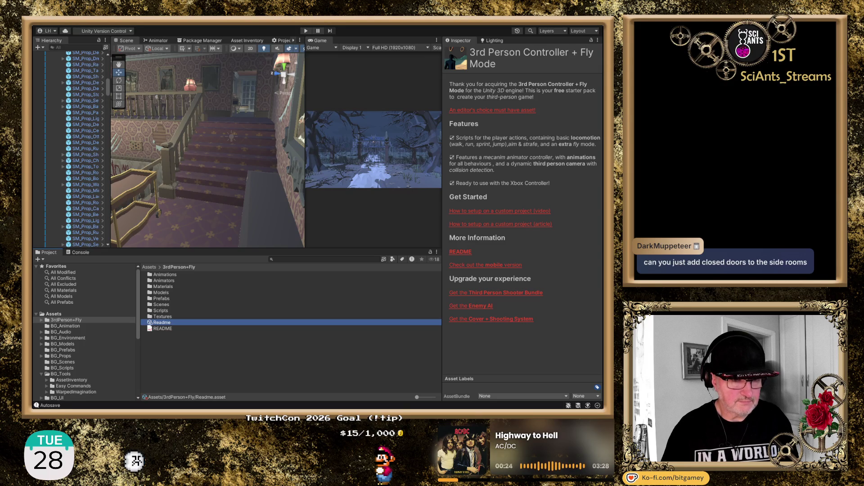
pyautogui.click(80, 320)
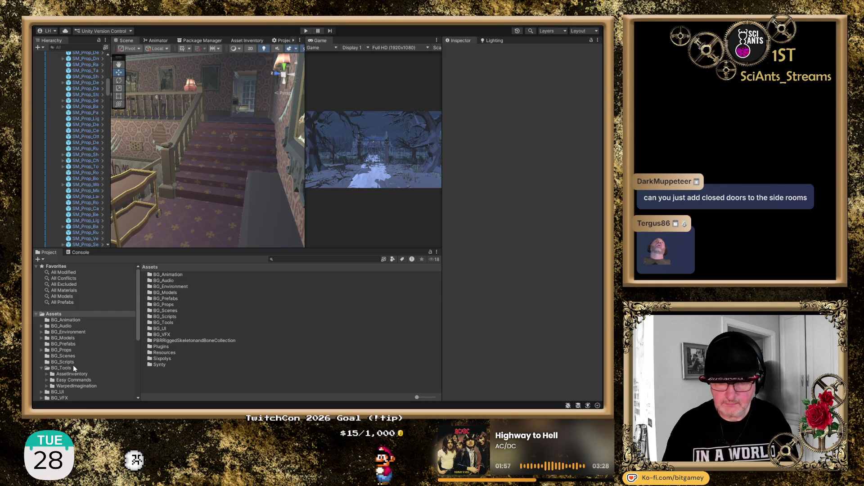
# Step: Drag the Nurse prefab from BG_Prefabs onto the stairs beside the trolley, and switch to the Move tool
pyautogui.scroll(-3, 65, 357)
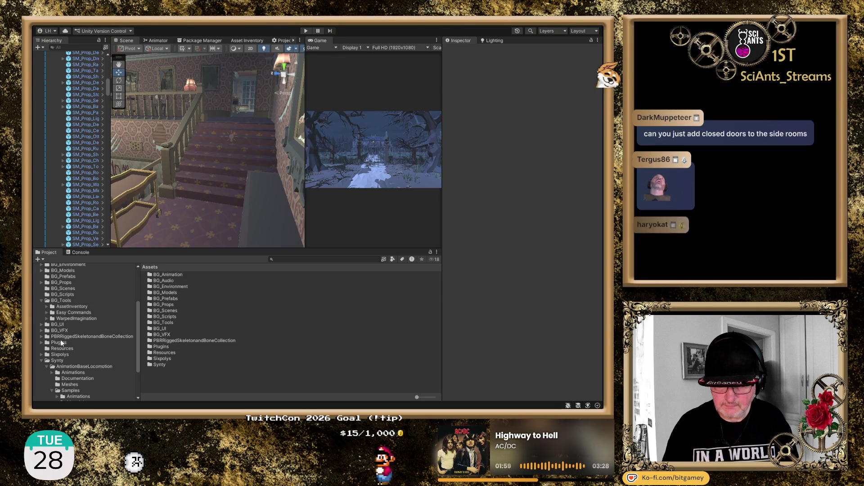
pyautogui.click(62, 277)
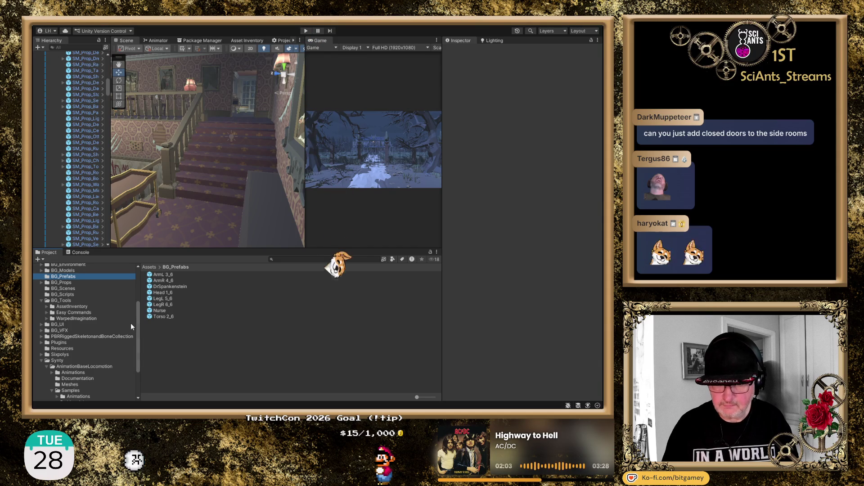
pyautogui.click(158, 309)
pyautogui.moveTo(161, 301); pyautogui.dragTo(196, 220)
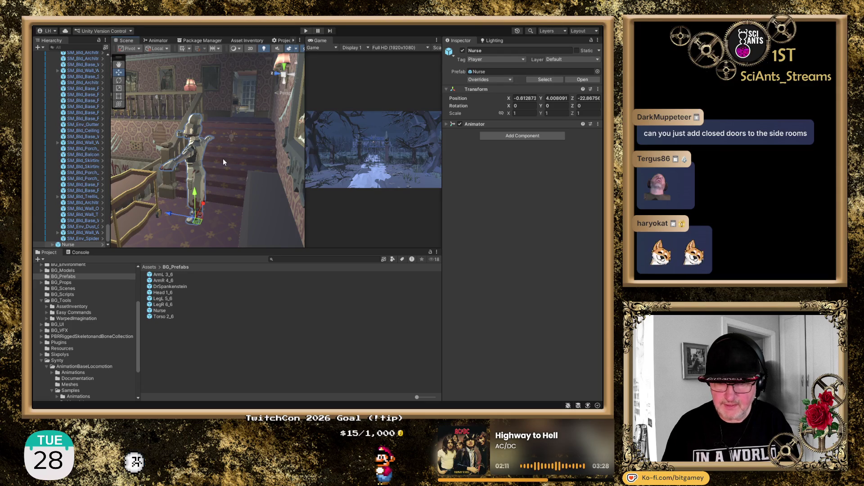
pyautogui.moveTo(236, 148); pyautogui.dragTo(104, 157)
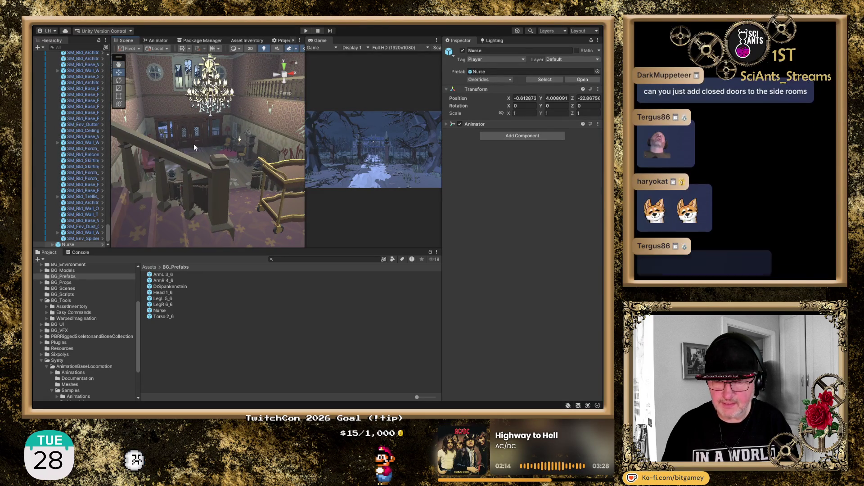
pyautogui.moveTo(255, 197); pyautogui.dragTo(45, 159)
pyautogui.press('w')
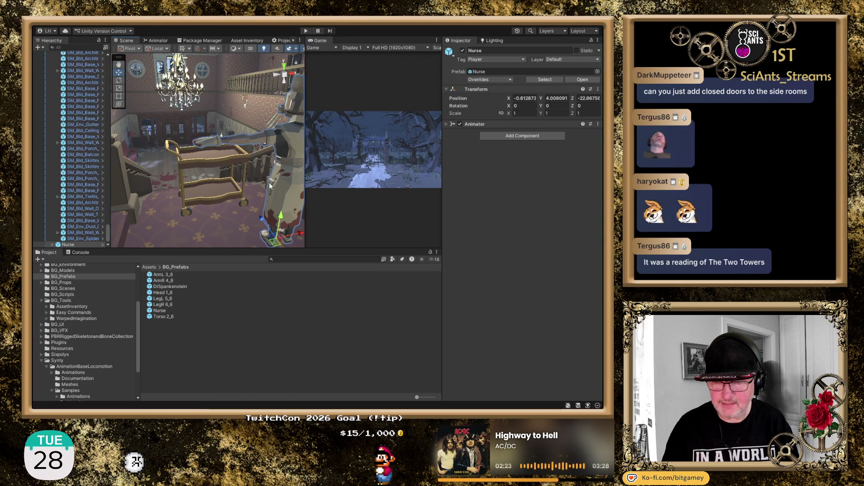
pyautogui.moveTo(236, 206)
pyautogui.mouseDown()
pyautogui.moveTo(209, 207)
pyautogui.moveTo(293, 170)
pyautogui.mouseUp()
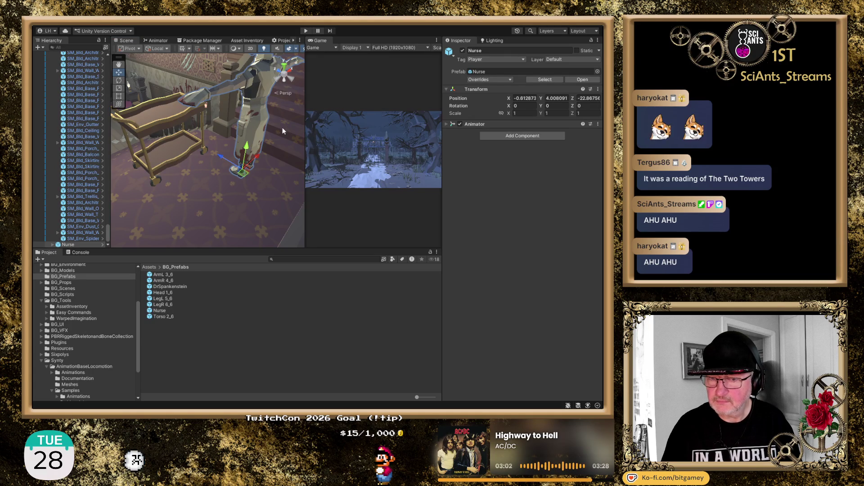
pyautogui.moveTo(260, 135)
pyautogui.mouseDown()
pyautogui.moveTo(252, 153)
pyautogui.moveTo(226, 171)
pyautogui.moveTo(187, 181)
pyautogui.moveTo(241, 189)
pyautogui.moveTo(275, 141)
pyautogui.mouseUp()
pyautogui.moveTo(222, 198); pyautogui.dragTo(346, 135)
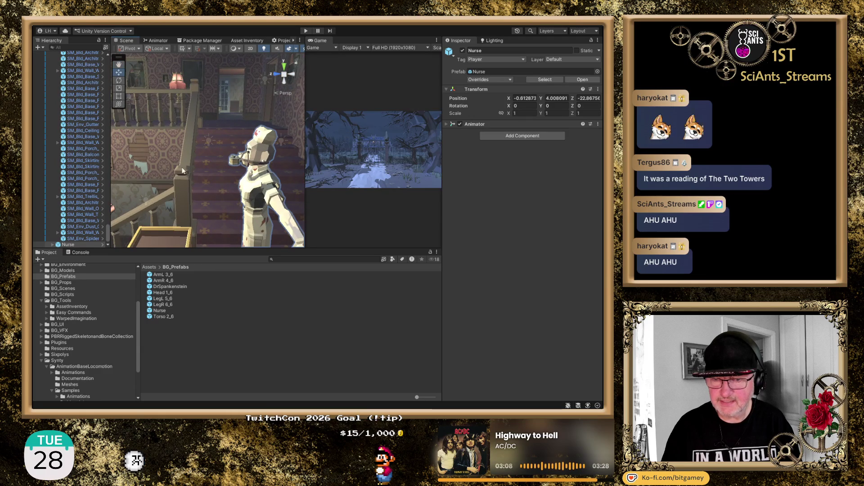
pyautogui.moveTo(153, 172)
pyautogui.mouseDown()
pyautogui.moveTo(163, 107)
pyautogui.moveTo(260, 137)
pyautogui.mouseUp()
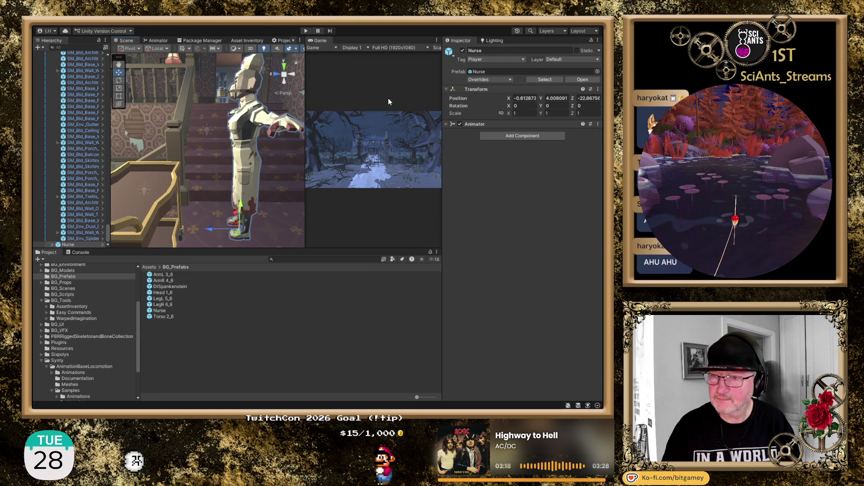
pyautogui.click(445, 124)
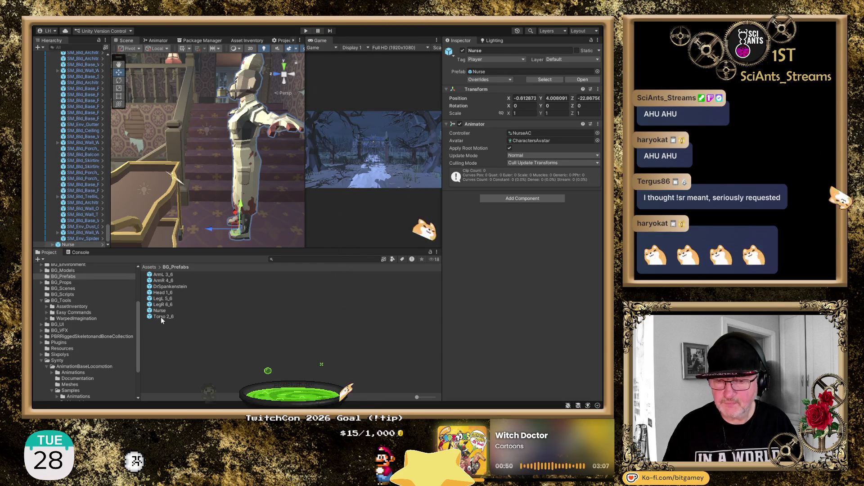
# Step: Collapse the upstairs props group, clear the Nurse selection, and search project assets for 'mirror'
pyautogui.click(304, 260)
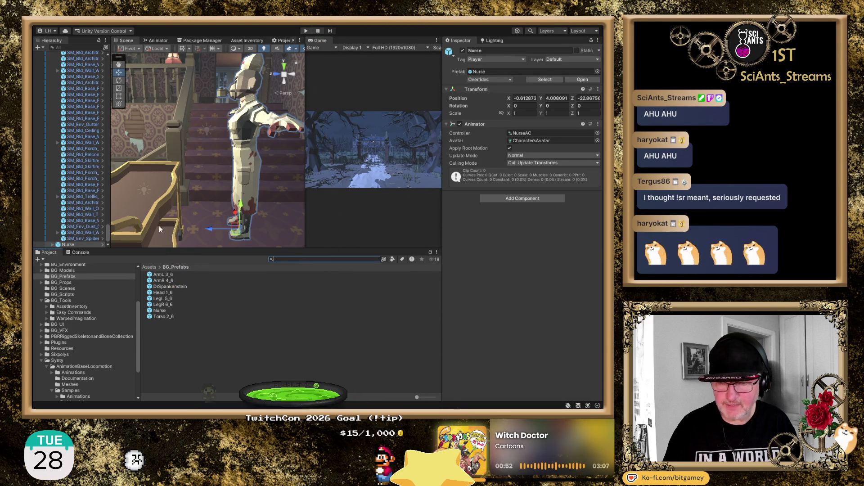
pyautogui.moveTo(107, 237)
pyautogui.mouseDown()
pyautogui.moveTo(138, 76)
pyautogui.moveTo(133, 57)
pyautogui.mouseUp()
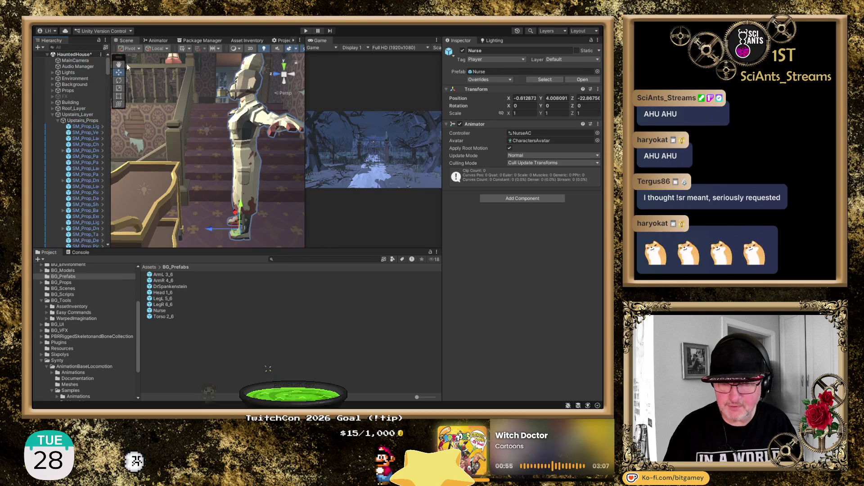
pyautogui.click(53, 115)
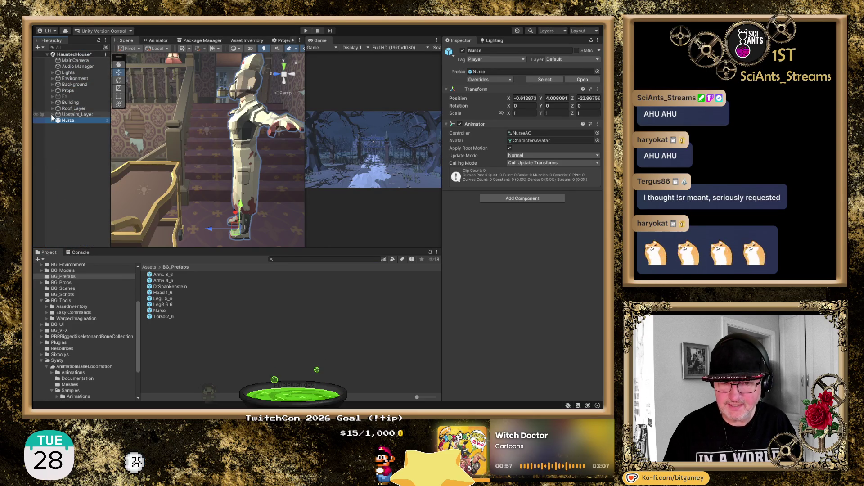
pyautogui.click(70, 166)
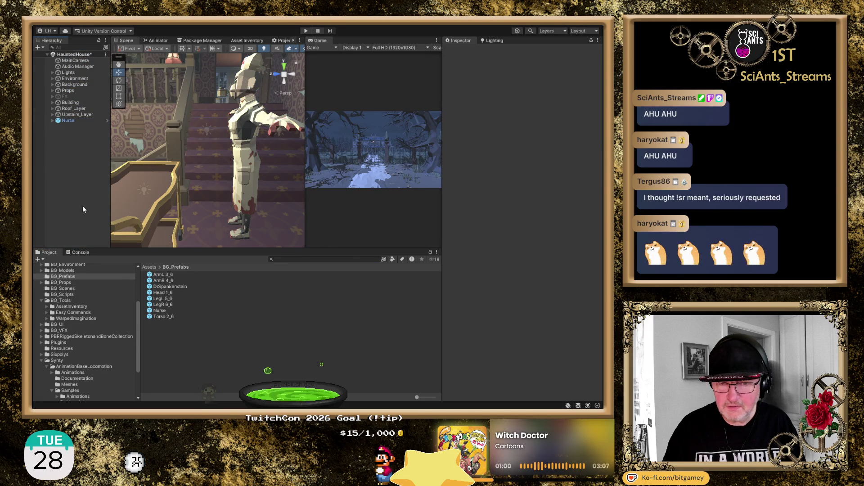
pyautogui.click(316, 259)
pyautogui.write('mirror')
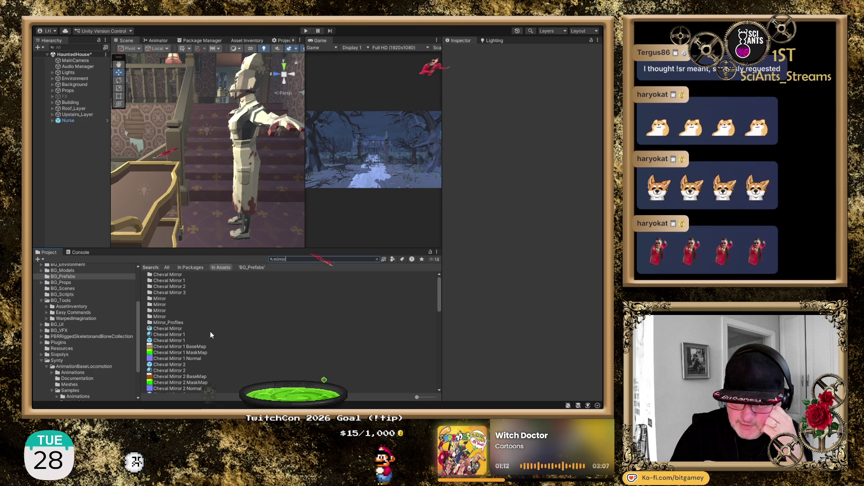
# Step: Inspect the Cheval Mirror 1 prefab and switch the mirror results to large thumbnails
pyautogui.click(170, 341)
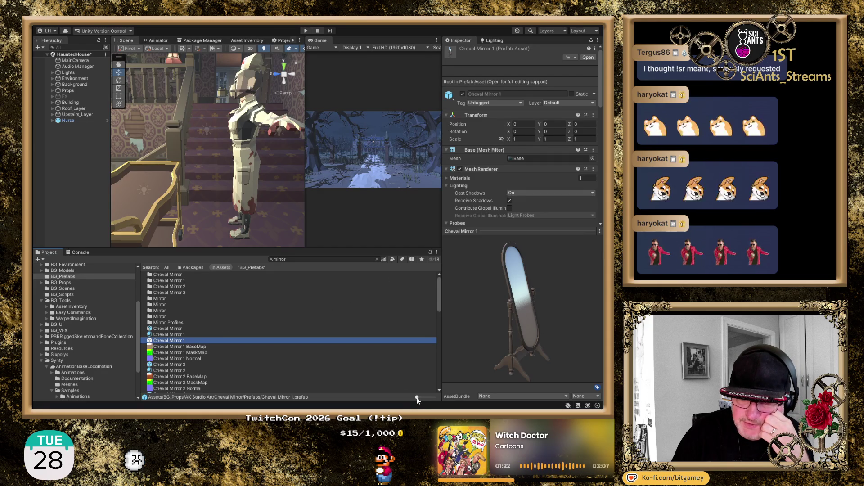
pyautogui.moveTo(417, 398); pyautogui.dragTo(447, 399)
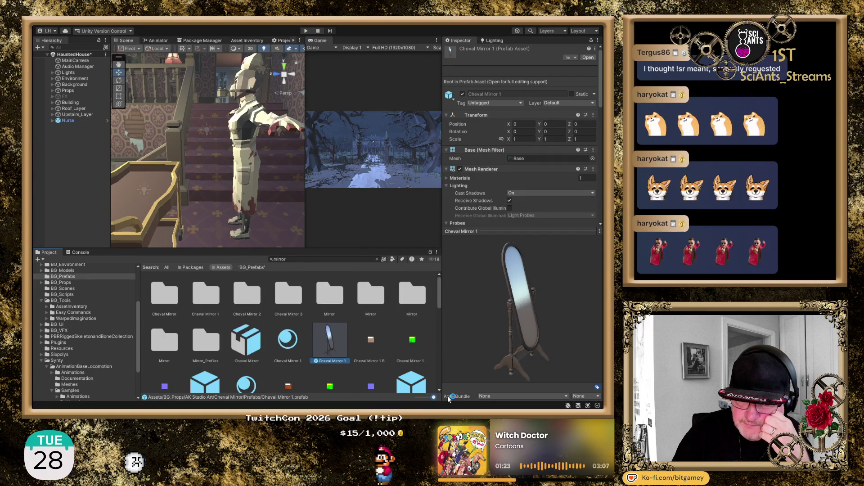
pyautogui.scroll(-1, 371, 309)
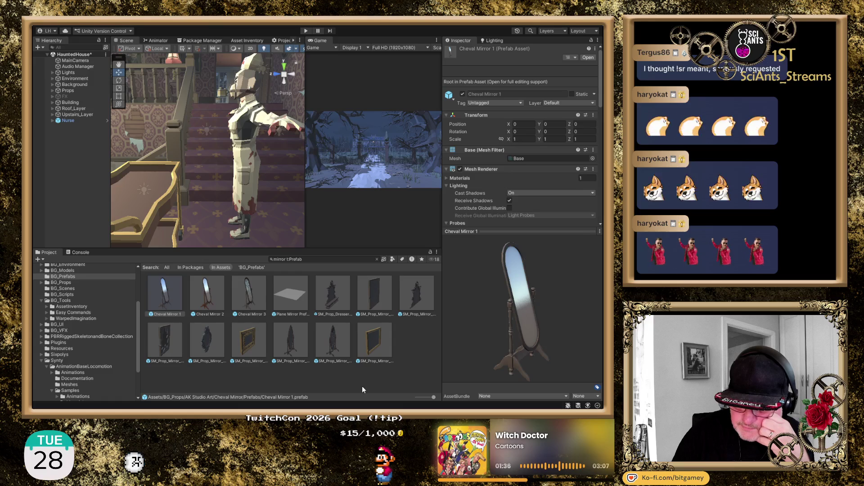
# Step: Preview SM_Prop_Mirror_04 and its broken variant, then drag SM_Prop_Mirror_04 into the Hierarchy
pyautogui.click(291, 343)
pyautogui.moveTo(468, 343)
pyautogui.mouseDown()
pyautogui.moveTo(522, 328)
pyautogui.moveTo(444, 321)
pyautogui.moveTo(461, 340)
pyautogui.moveTo(459, 331)
pyautogui.mouseUp()
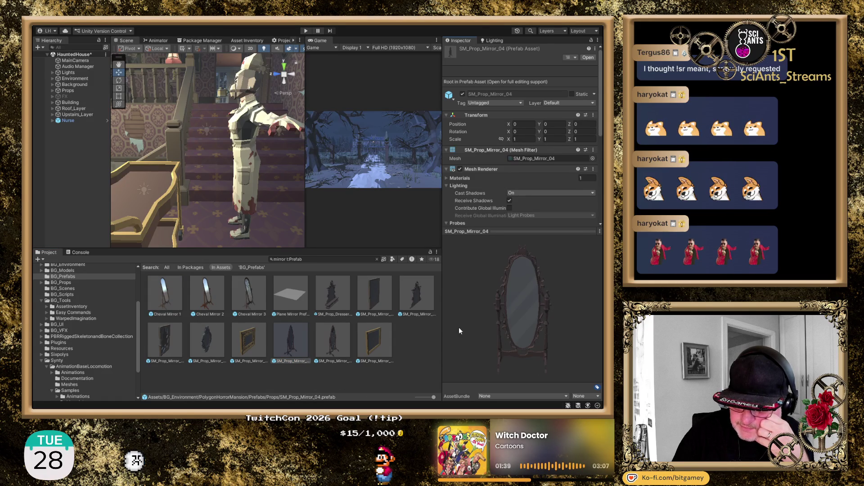
pyautogui.click(331, 331)
pyautogui.moveTo(515, 322)
pyautogui.mouseDown()
pyautogui.moveTo(421, 306)
pyautogui.moveTo(440, 317)
pyautogui.mouseUp()
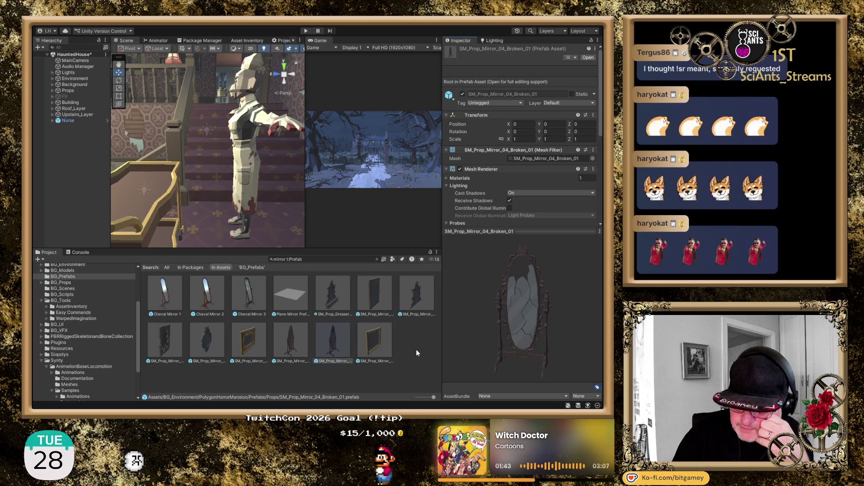
pyautogui.moveTo(333, 340)
pyautogui.mouseDown()
pyautogui.moveTo(63, 155)
pyautogui.moveTo(64, 143)
pyautogui.mouseUp()
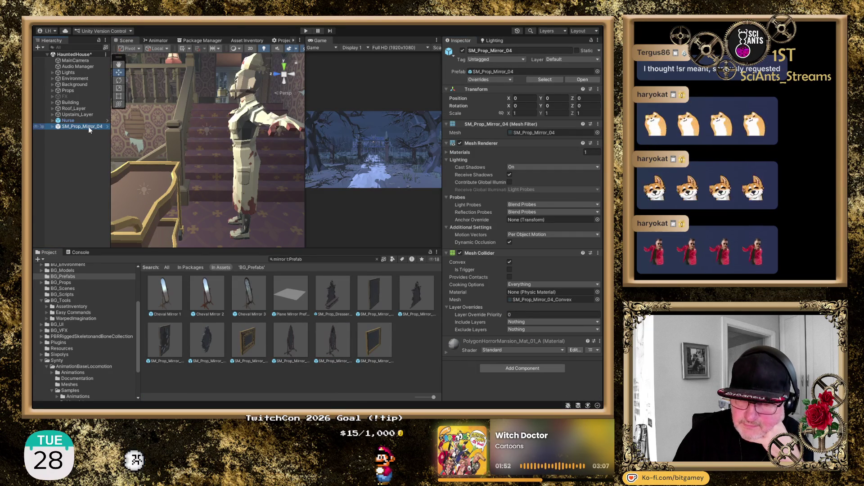
# Step: Snap SM_Prop_Mirror_04 to the Nurse's position with Ctrl+Alt+F, then deactivate the Nurse
pyautogui.click(72, 120)
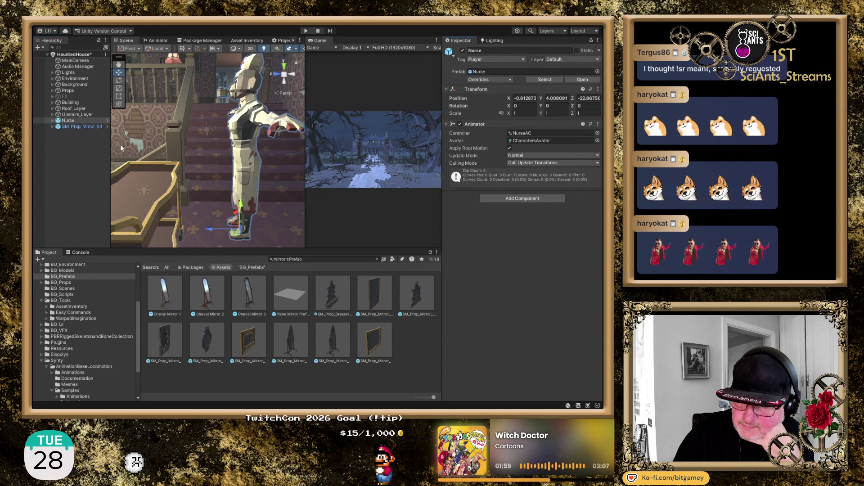
pyautogui.click(81, 126)
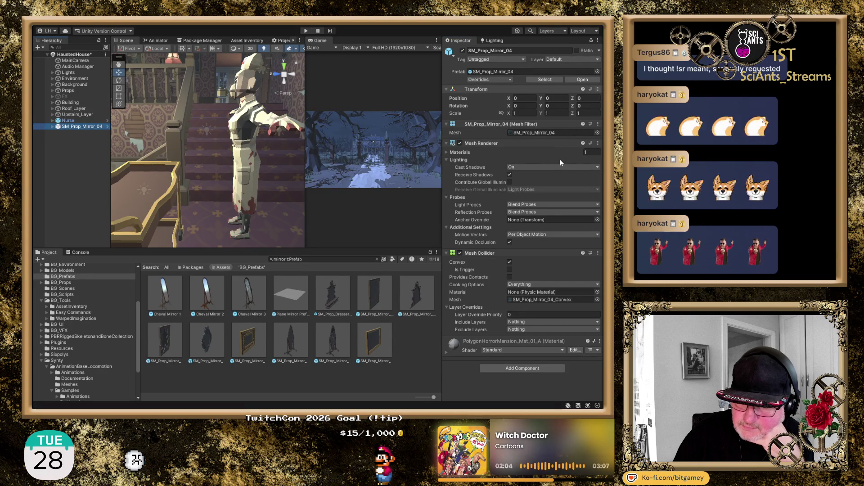
pyautogui.hotkey('ctrl', 'alt', 'f')
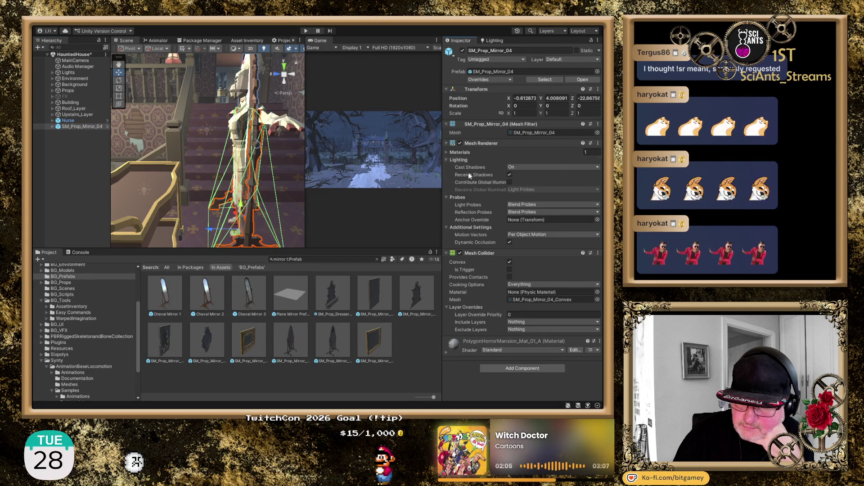
pyautogui.click(69, 121)
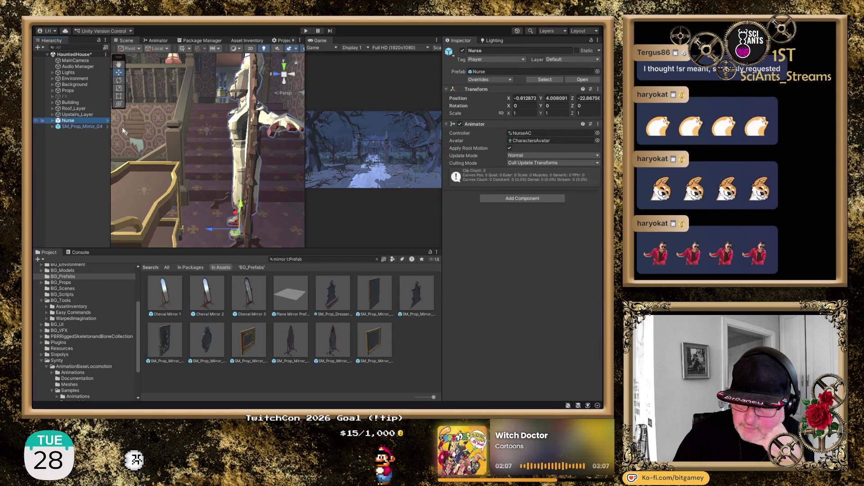
pyautogui.click(463, 50)
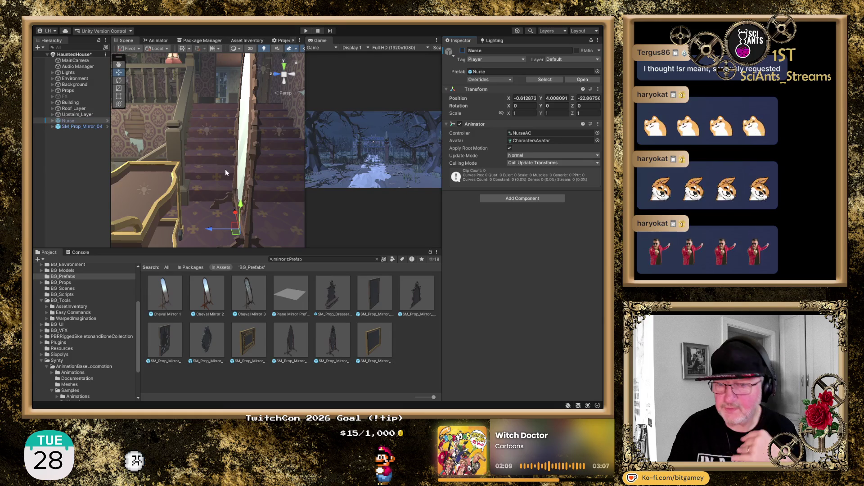
pyautogui.moveTo(283, 168)
pyautogui.mouseDown()
pyautogui.moveTo(148, 165)
pyautogui.moveTo(269, 199)
pyautogui.moveTo(177, 151)
pyautogui.moveTo(256, 144)
pyautogui.mouseUp()
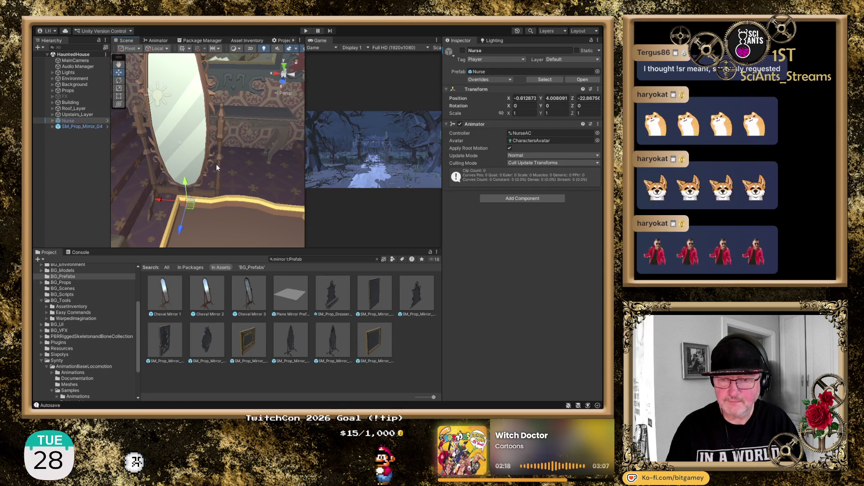
pyautogui.scroll(-2, 216, 164)
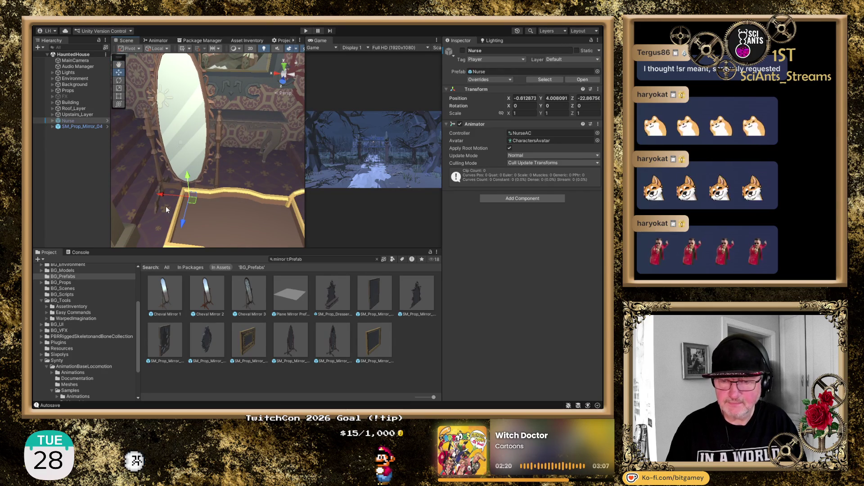
pyautogui.moveTo(166, 206)
pyautogui.mouseDown()
pyautogui.moveTo(189, 194)
pyautogui.moveTo(309, 176)
pyautogui.moveTo(220, 148)
pyautogui.mouseUp()
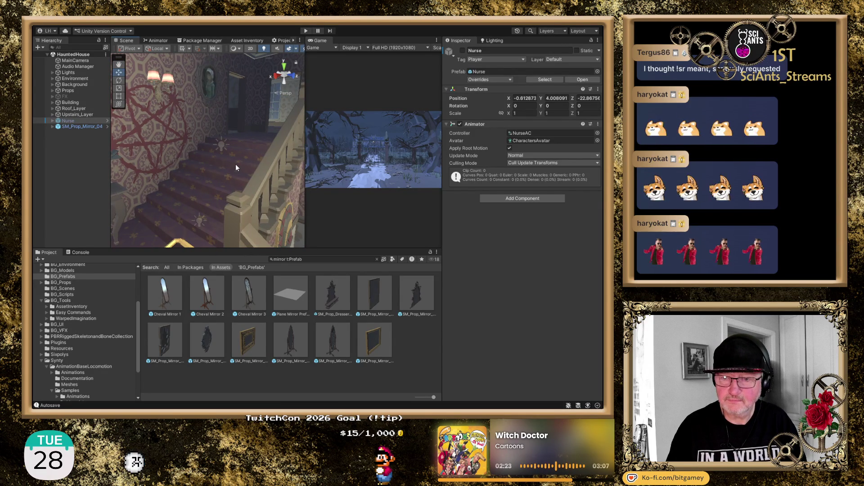
pyautogui.moveTo(236, 168); pyautogui.dragTo(131, 192)
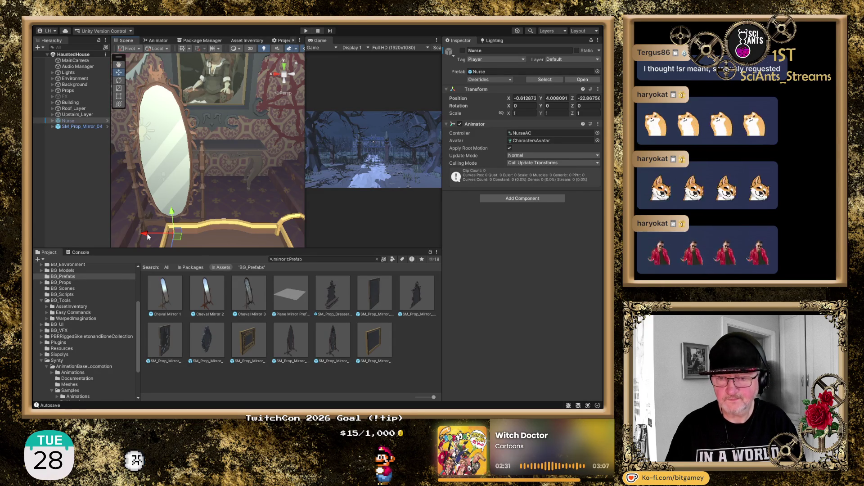
pyautogui.moveTo(193, 197)
pyautogui.mouseDown()
pyautogui.moveTo(254, 163)
pyautogui.moveTo(222, 198)
pyautogui.moveTo(212, 148)
pyautogui.moveTo(184, 101)
pyautogui.mouseUp()
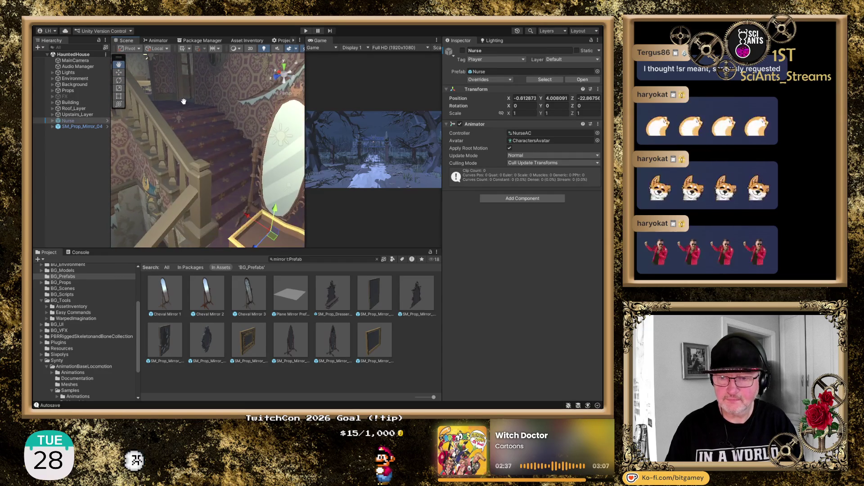
pyautogui.moveTo(247, 213); pyautogui.dragTo(127, 121)
pyautogui.hotkey('ctrl', 'z')
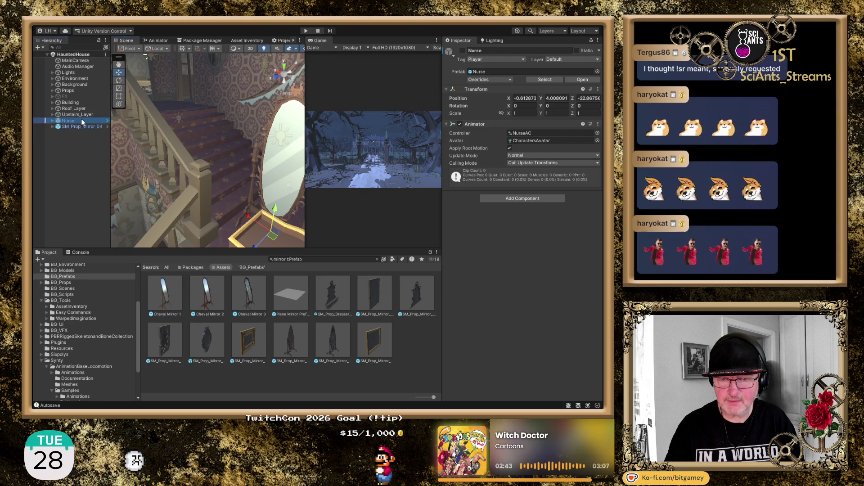
pyautogui.click(81, 127)
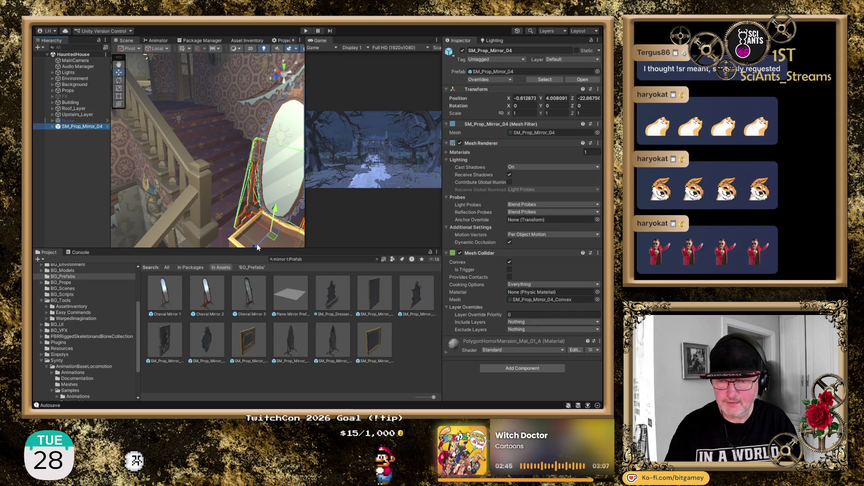
# Step: Drag the mirror along X and Z up the staircase to about 4.516, 5.33, -24.46
pyautogui.moveTo(246, 218)
pyautogui.mouseDown()
pyautogui.moveTo(186, 166)
pyautogui.moveTo(128, 134)
pyautogui.moveTo(143, 143)
pyautogui.moveTo(153, 61)
pyautogui.mouseUp()
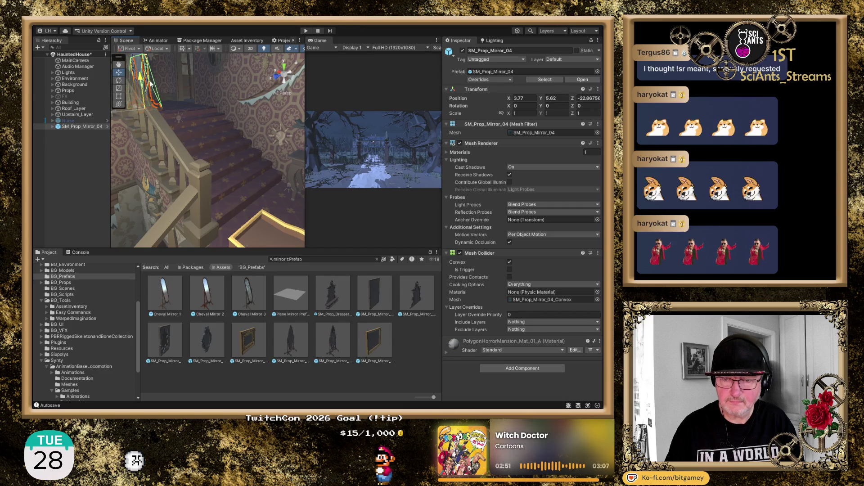
pyautogui.moveTo(114, 115); pyautogui.dragTo(165, 112)
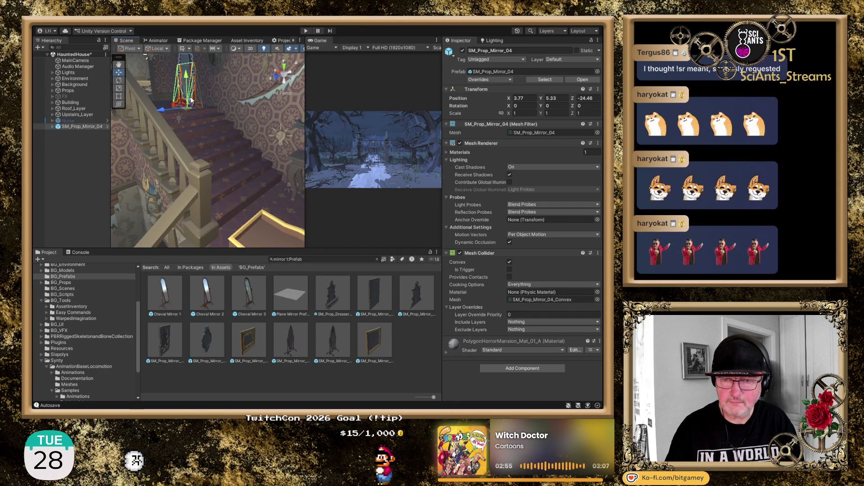
pyautogui.press('f')
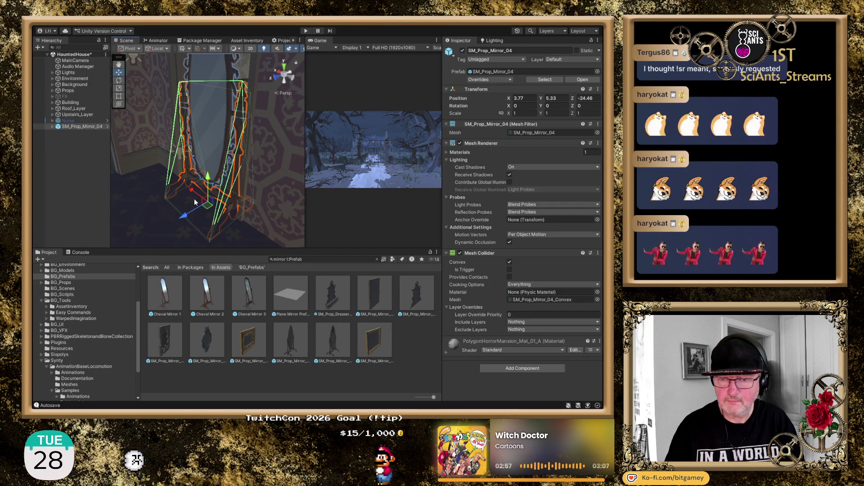
pyautogui.moveTo(191, 115)
pyautogui.mouseDown()
pyautogui.moveTo(168, 178)
pyautogui.moveTo(159, 175)
pyautogui.moveTo(198, 183)
pyautogui.mouseUp()
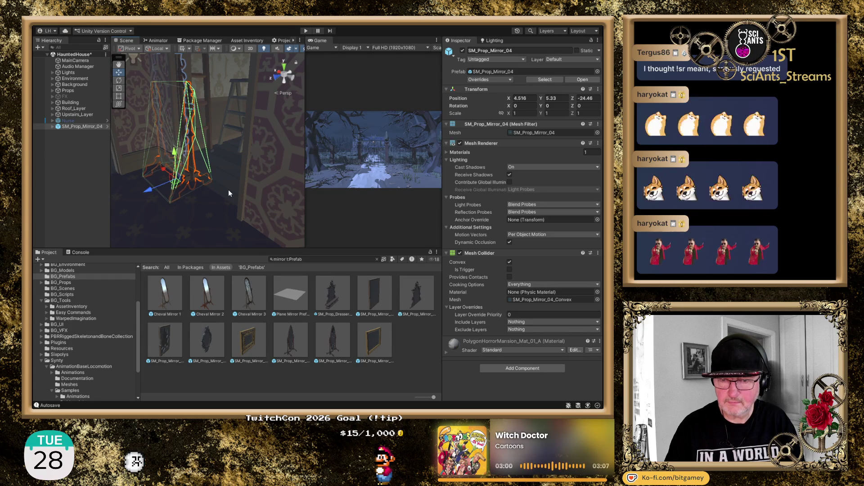
# Step: Turn the mirror to -45 on Y, nudge it to 4.471, 5.33, -23.929, and deselect it
pyautogui.click(554, 106)
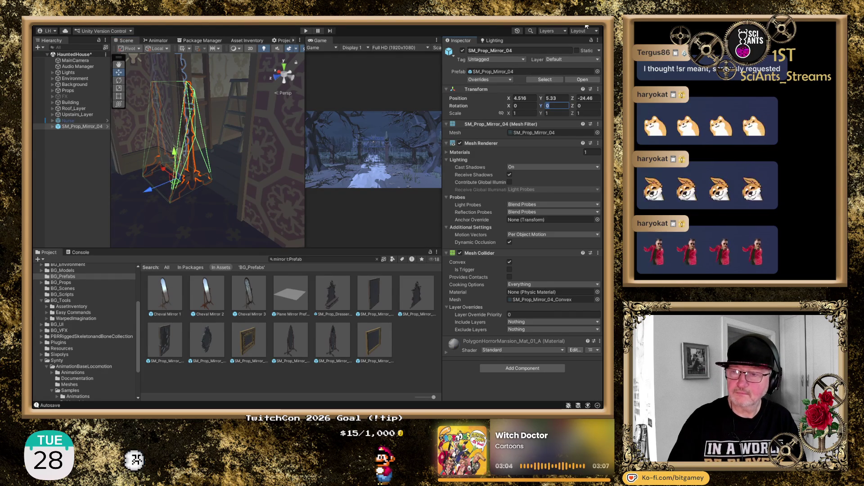
pyautogui.write('-45')
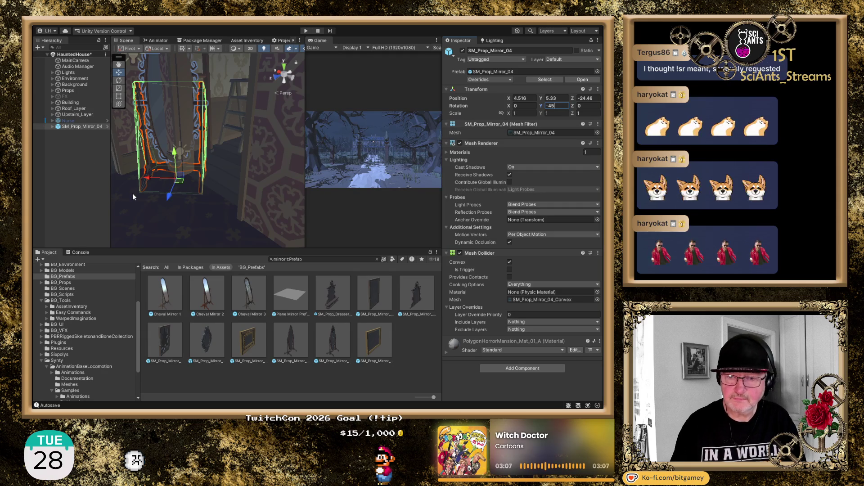
pyautogui.click(148, 180)
pyautogui.moveTo(148, 180)
pyautogui.mouseDown()
pyautogui.moveTo(154, 199)
pyautogui.moveTo(138, 215)
pyautogui.mouseUp()
pyautogui.moveTo(201, 233)
pyautogui.mouseDown()
pyautogui.moveTo(214, 221)
pyautogui.moveTo(206, 216)
pyautogui.moveTo(234, 201)
pyautogui.moveTo(269, 225)
pyautogui.moveTo(239, 226)
pyautogui.mouseUp()
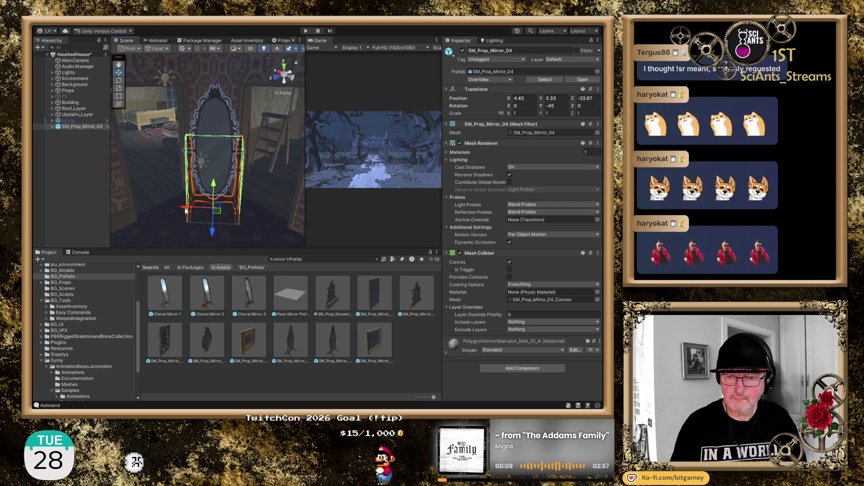
pyautogui.moveTo(182, 208); pyautogui.dragTo(184, 210)
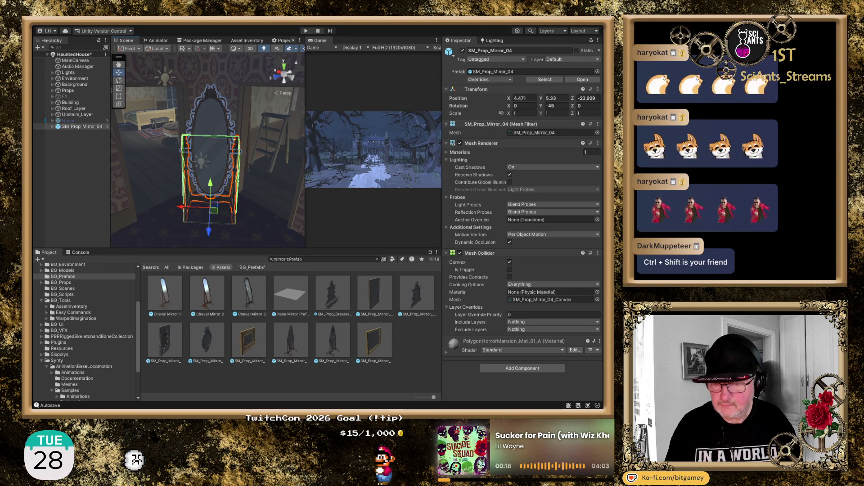
pyautogui.click(402, 383)
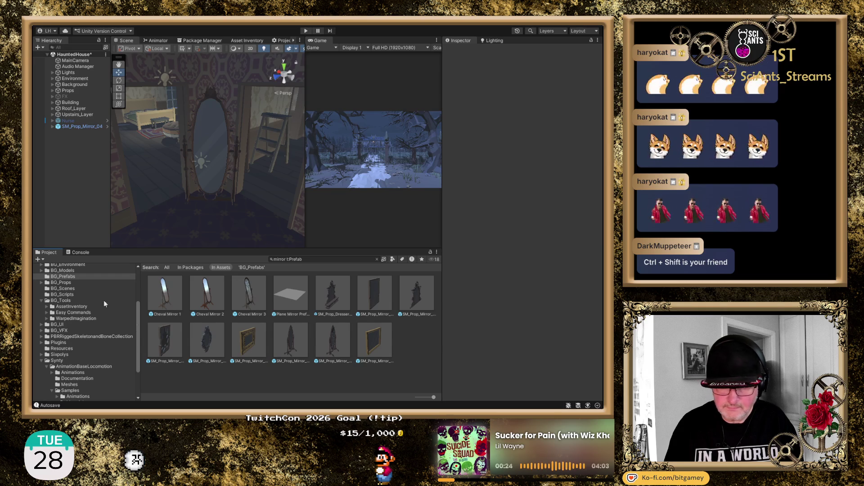
# Step: Browse the BG_Tools and WarpedImagination folders in the Project panel
pyautogui.click(61, 300)
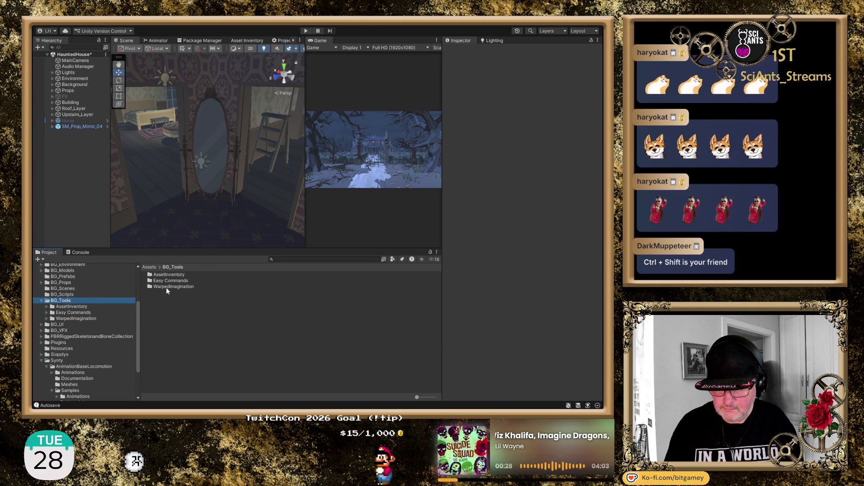
pyautogui.click(86, 319)
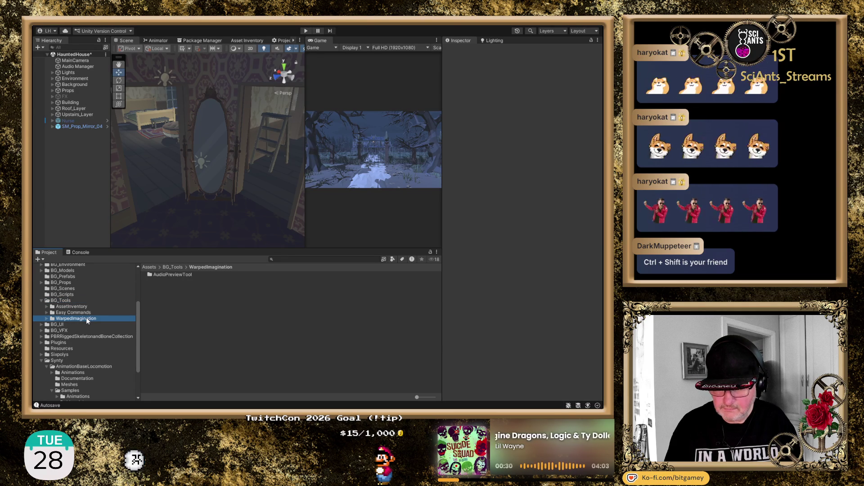
pyautogui.click(54, 301)
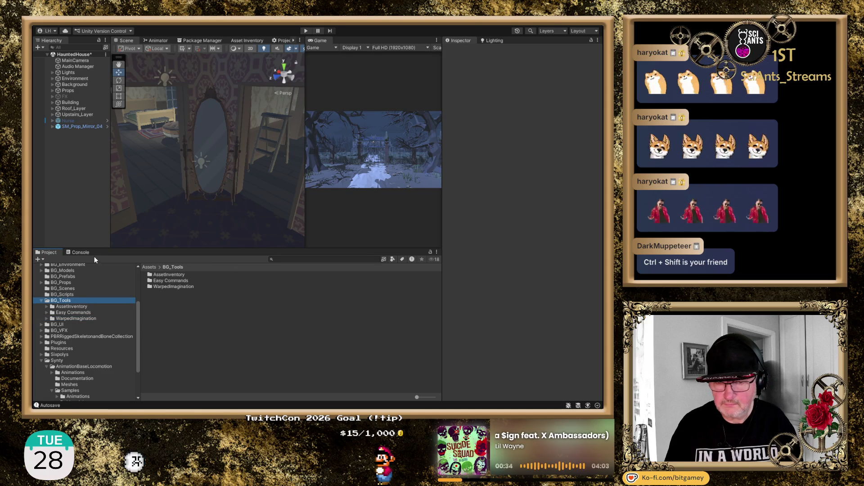
# Step: Open BG_VFX > PolygonParticleFX > Prefabs and scroll down to the FX_Portal prefabs
pyautogui.click(58, 332)
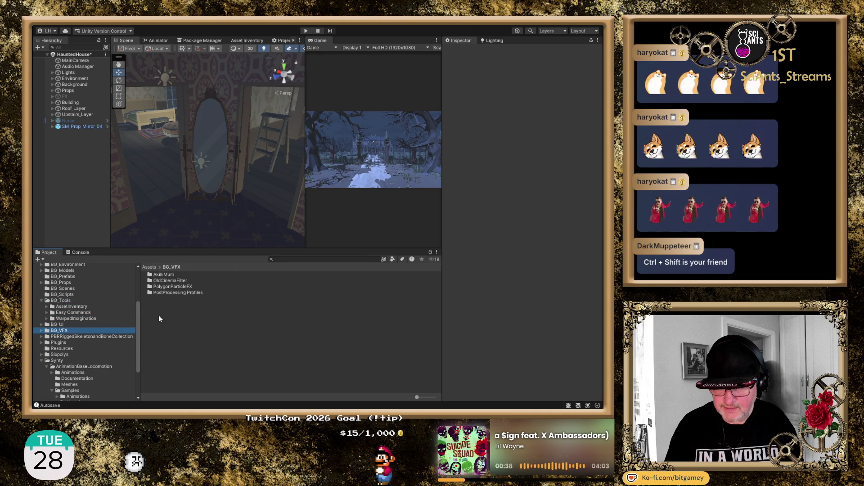
pyautogui.doubleClick(175, 287)
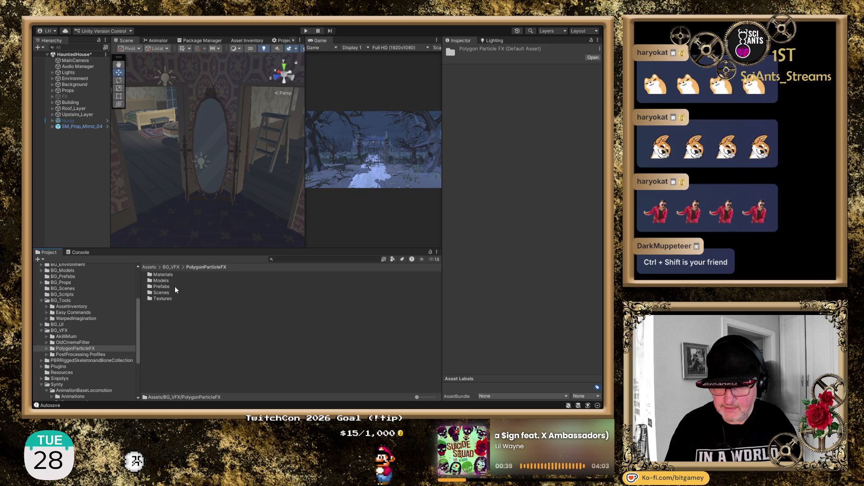
pyautogui.doubleClick(162, 287)
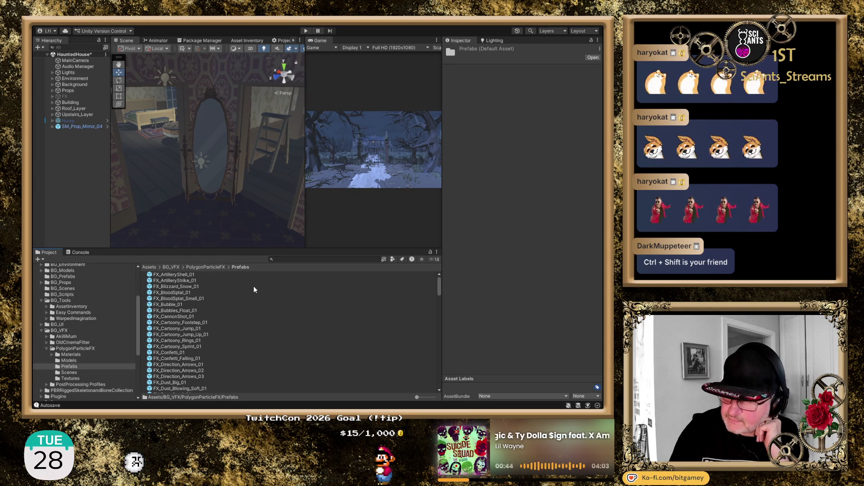
pyautogui.scroll(-4, 245, 327)
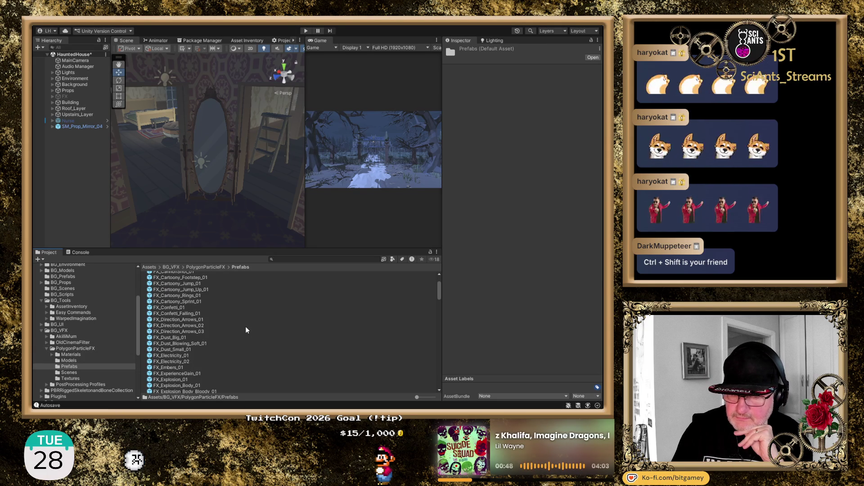
pyautogui.scroll(-10, 246, 330)
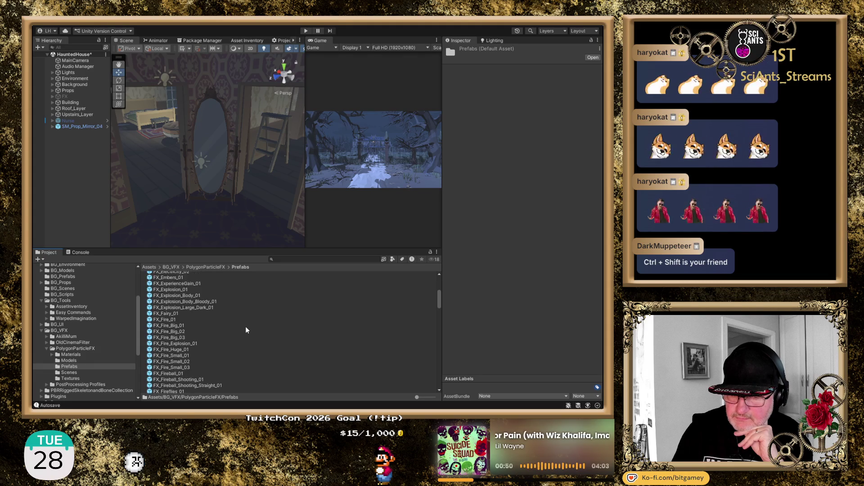
pyautogui.scroll(-10, 246, 330)
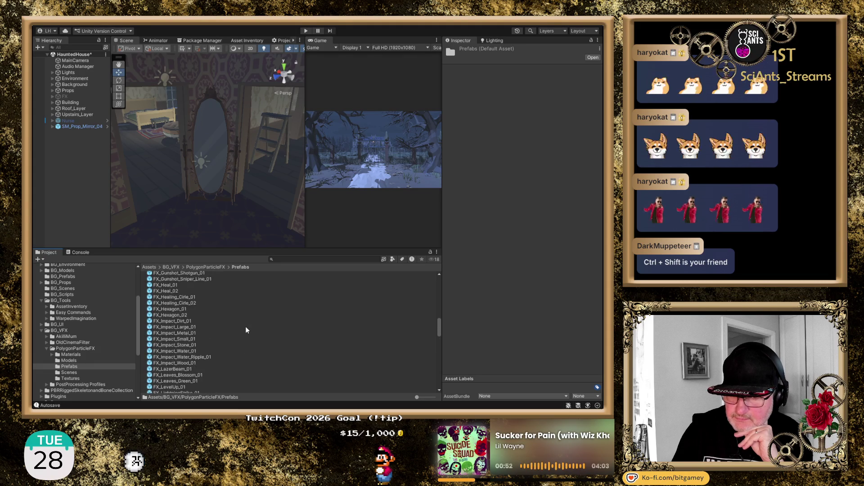
pyautogui.scroll(-2, 246, 330)
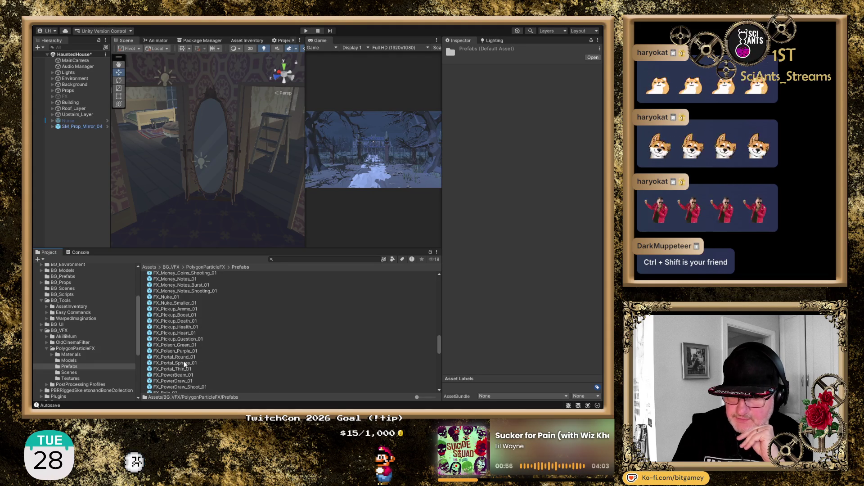
# Step: Place FX_Portal_Round_01 on the upstairs mirror and raise it slightly
pyautogui.moveTo(176, 358); pyautogui.dragTo(193, 185)
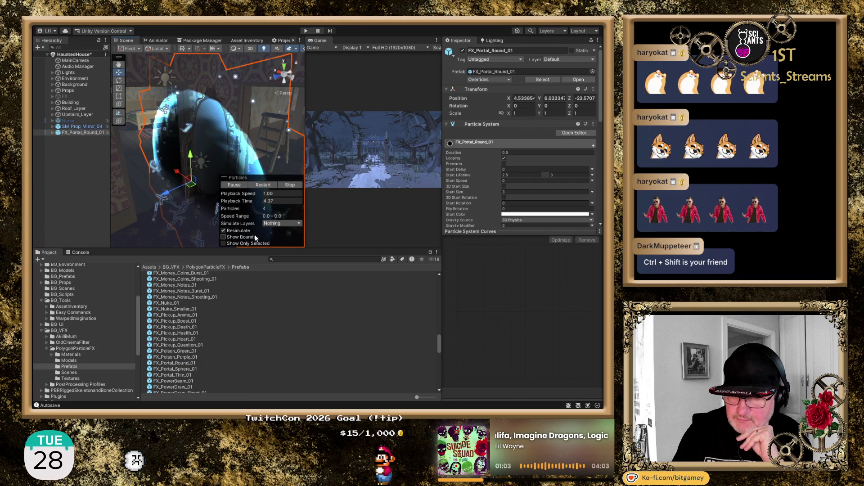
pyautogui.moveTo(191, 153); pyautogui.dragTo(190, 135)
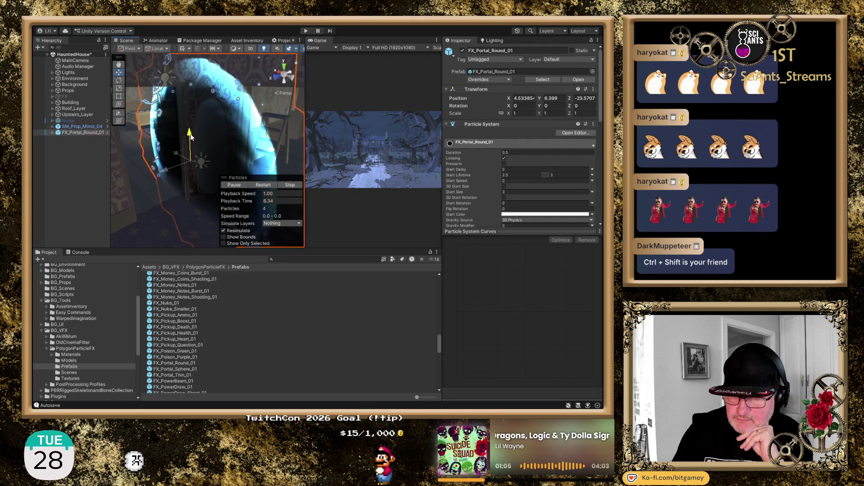
pyautogui.scroll(-3, 187, 159)
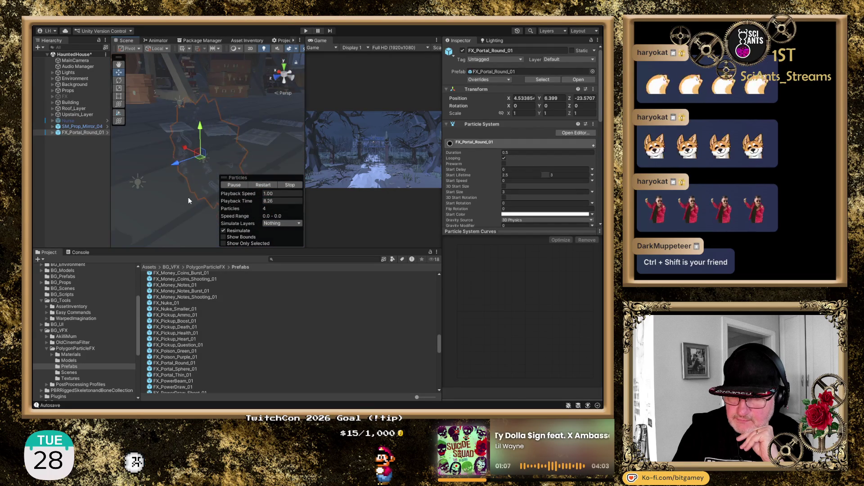
pyautogui.scroll(3, 190, 178)
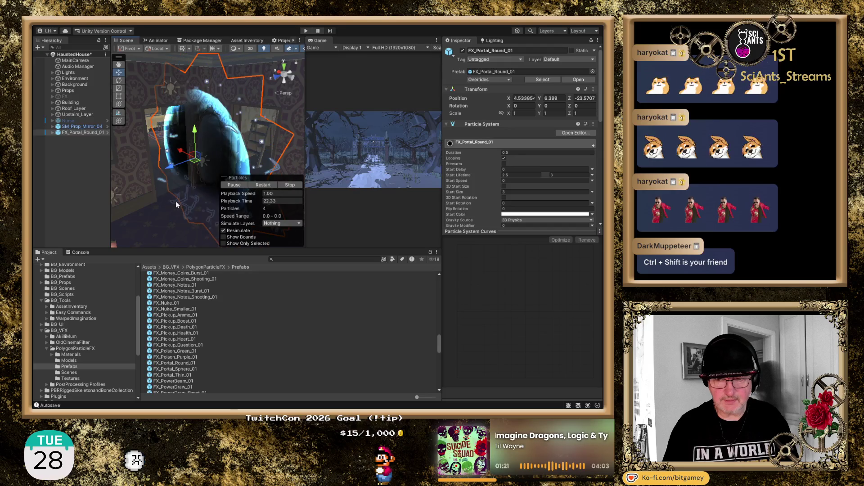
# Step: Inspect the round portal effect, then switch it off in the Inspector
pyautogui.scroll(3, 173, 210)
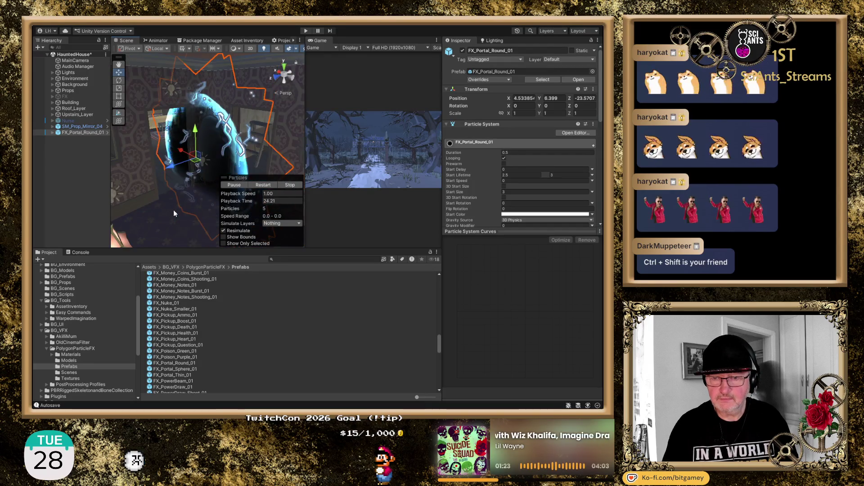
pyautogui.scroll(3, 173, 210)
pyautogui.scroll(5, 176, 212)
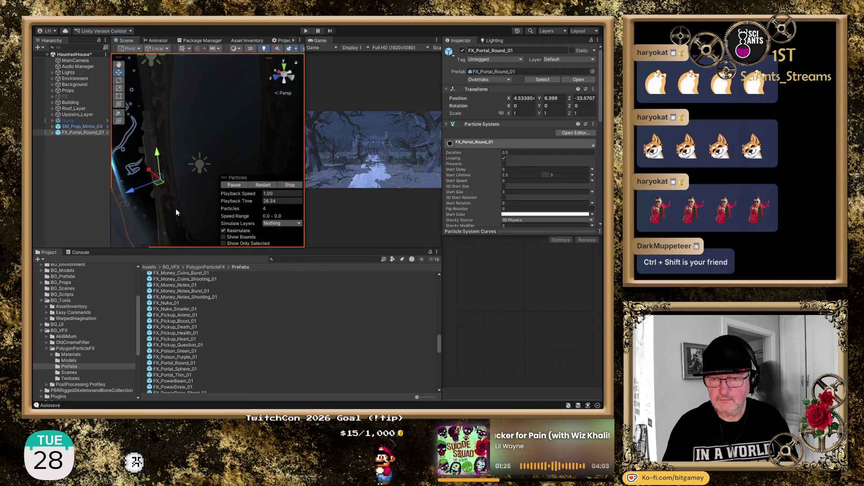
pyautogui.scroll(1, 175, 212)
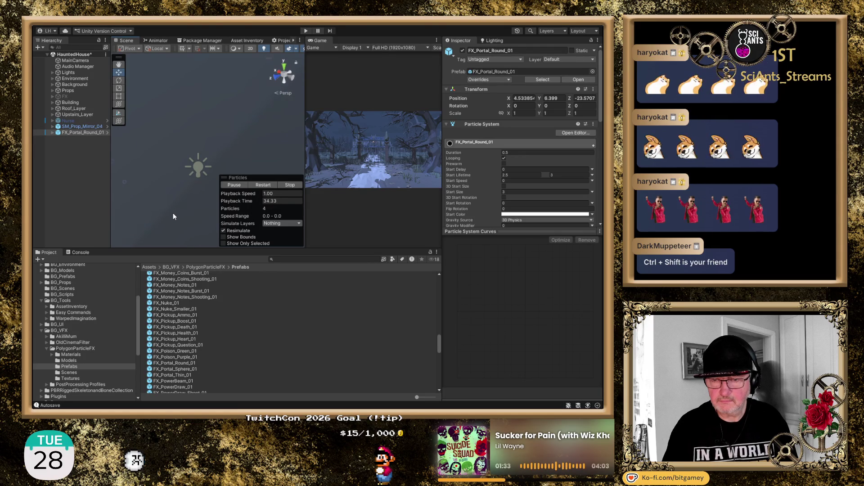
pyautogui.scroll(-5, 179, 207)
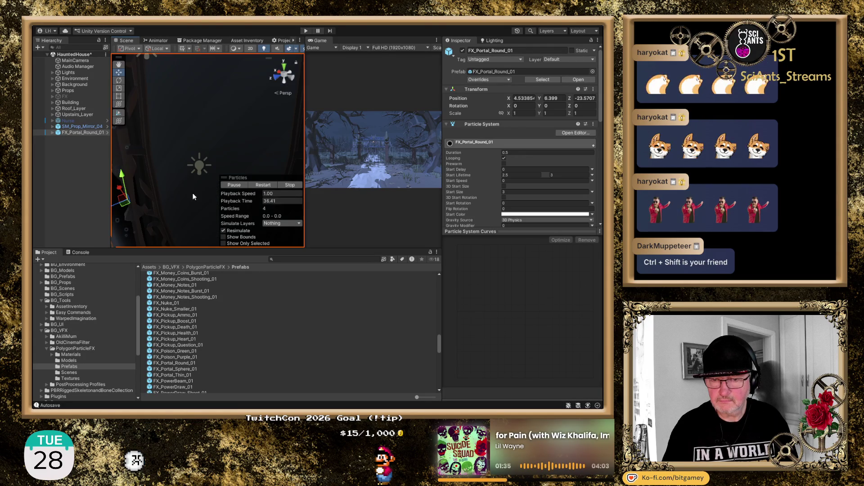
pyautogui.scroll(-3, 194, 196)
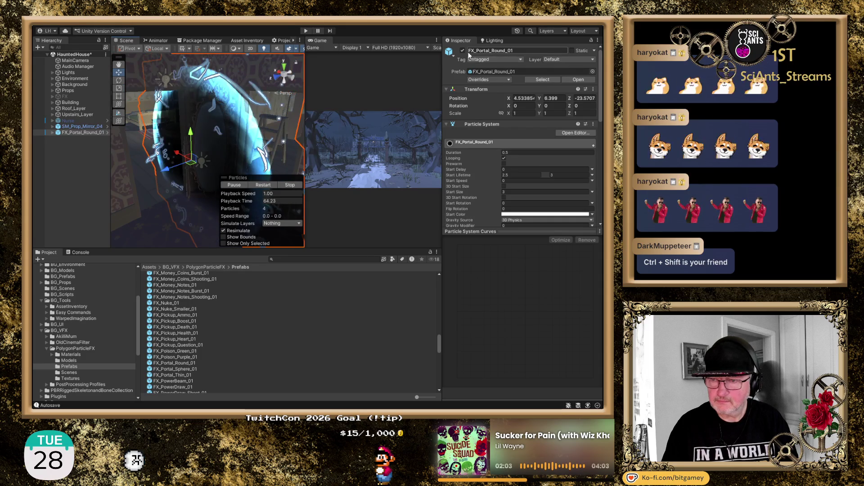
pyautogui.click(463, 51)
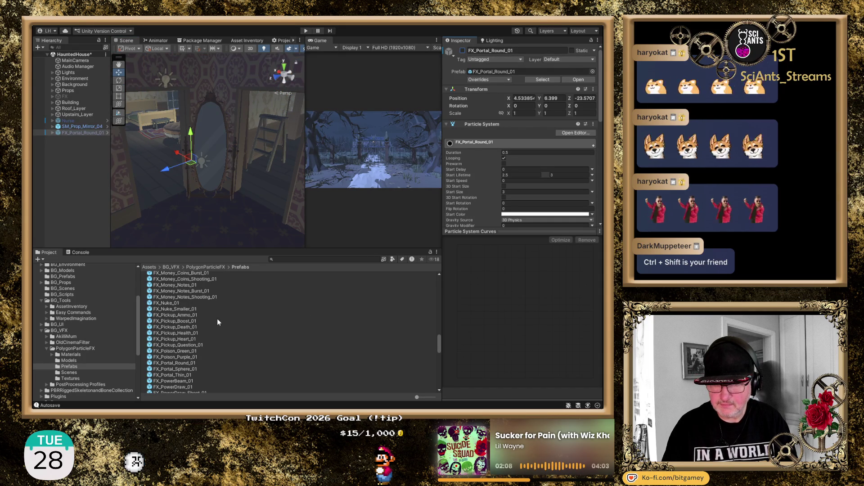
# Step: Add FX_Portal_Sphere_01 over the fountain, raise it to 2.38, then delete it
pyautogui.click(184, 369)
pyautogui.moveTo(184, 369); pyautogui.dragTo(83, 182)
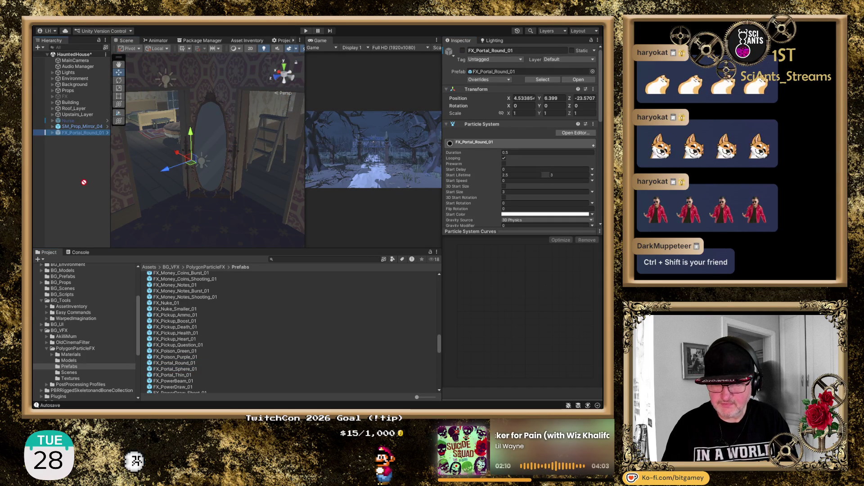
pyautogui.moveTo(54, 150); pyautogui.dragTo(53, 149)
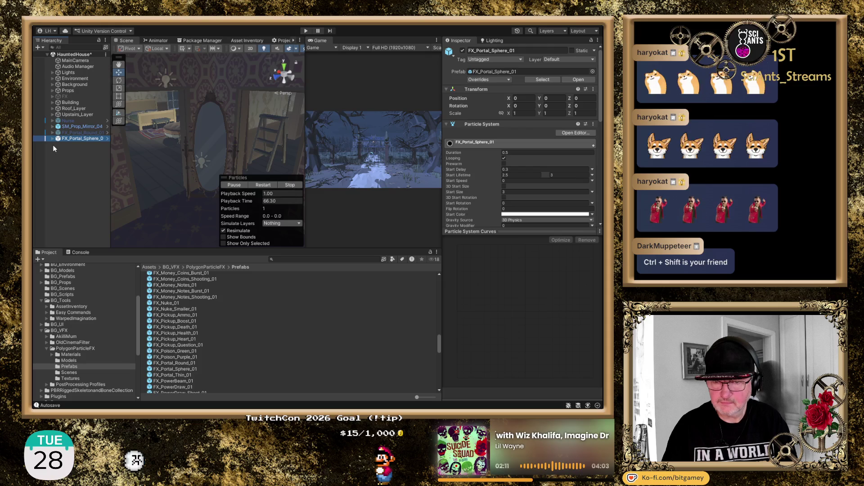
pyautogui.doubleClick(91, 140)
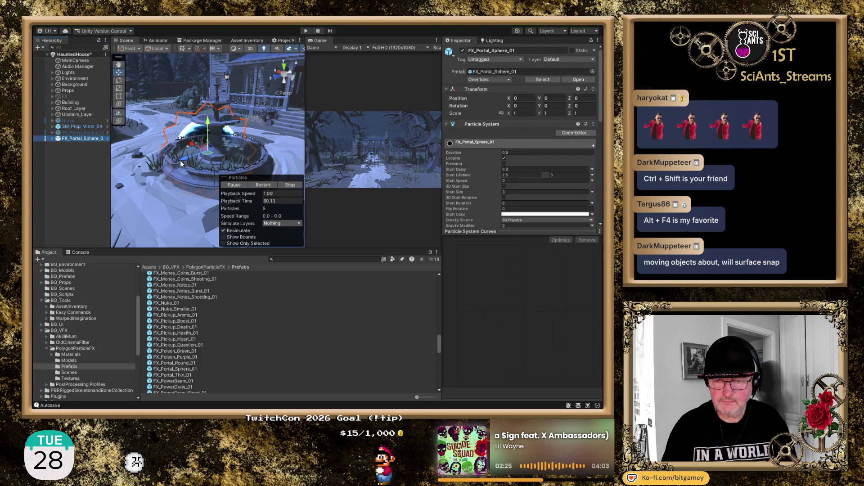
pyautogui.moveTo(207, 121); pyautogui.dragTo(208, 60)
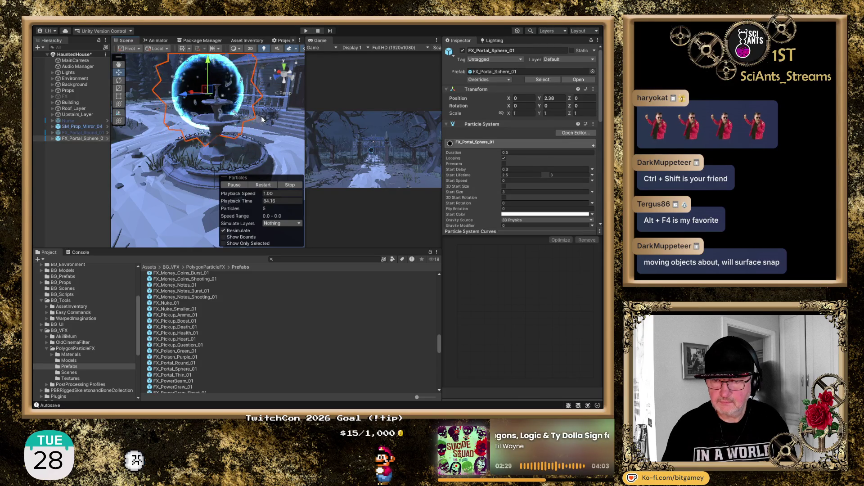
pyautogui.click(92, 139)
pyautogui.press('Delete')
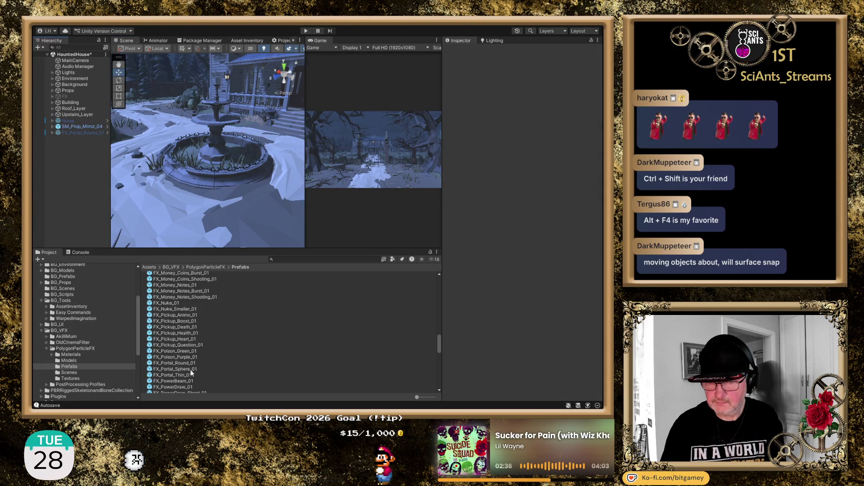
# Step: Add FX_Portal_Thin_01 and lift it above the courtyard fountain to Y 2.89
pyautogui.moveTo(189, 375)
pyautogui.mouseDown()
pyautogui.moveTo(125, 277)
pyautogui.moveTo(63, 153)
pyautogui.mouseUp()
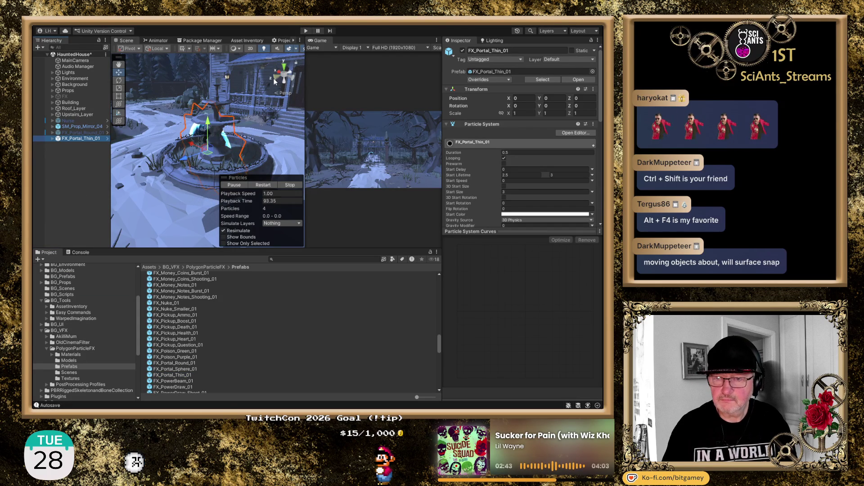
pyautogui.click(290, 77)
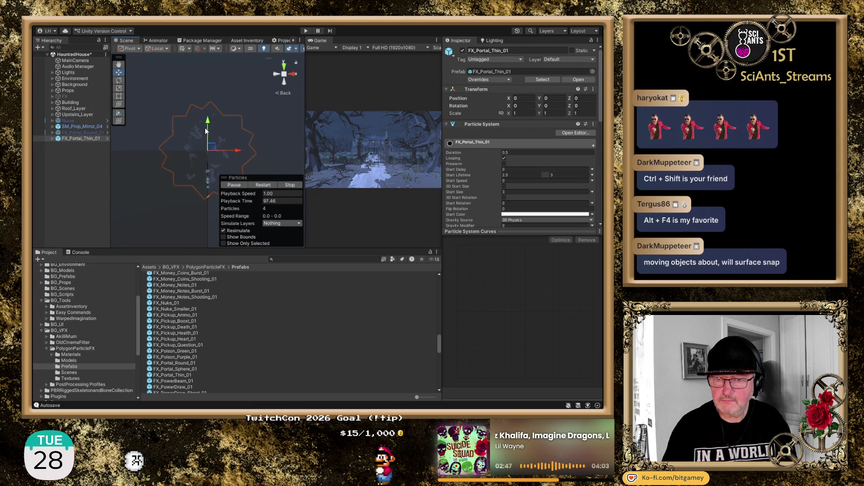
pyautogui.scroll(-2, 205, 130)
pyautogui.moveTo(224, 138); pyautogui.dragTo(227, 172)
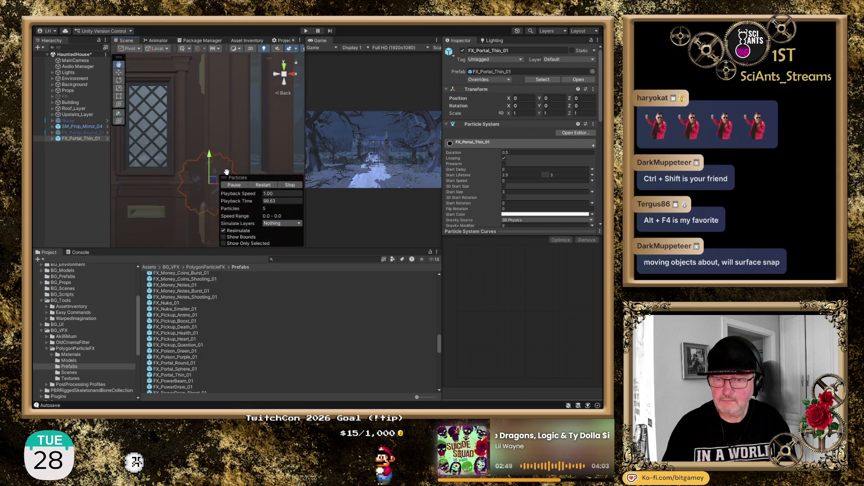
pyautogui.press('f')
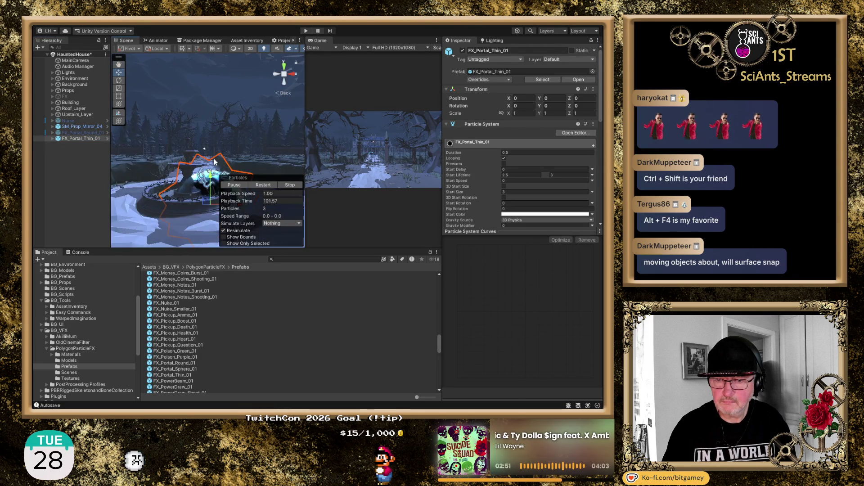
pyautogui.moveTo(215, 192); pyautogui.dragTo(211, 102)
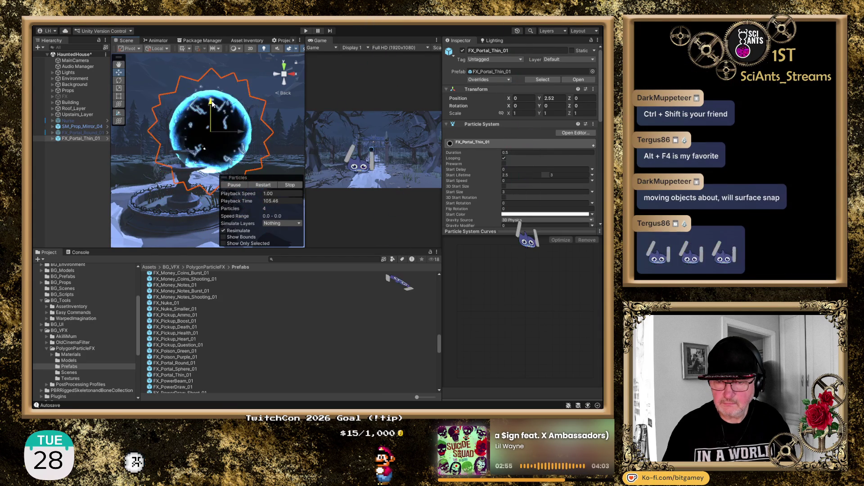
pyautogui.click(279, 76)
pyautogui.click(274, 74)
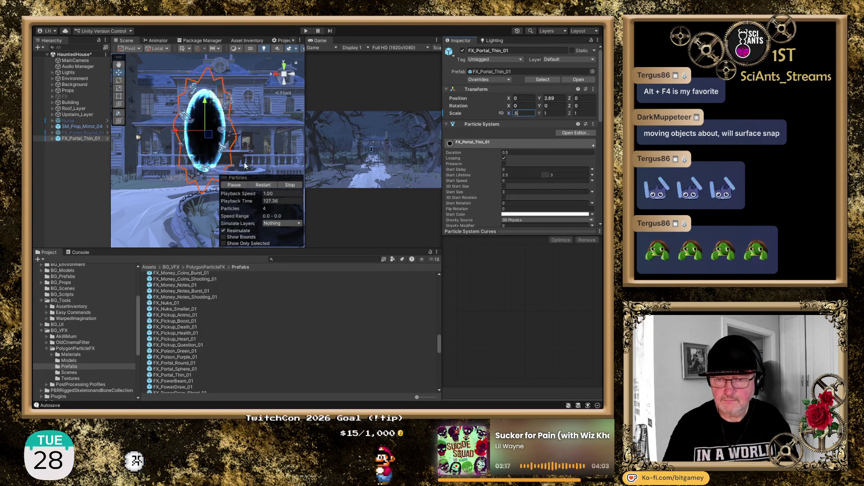
# Step: Delete the FX_Portal_Round_01 effect from the scene
pyautogui.click(86, 127)
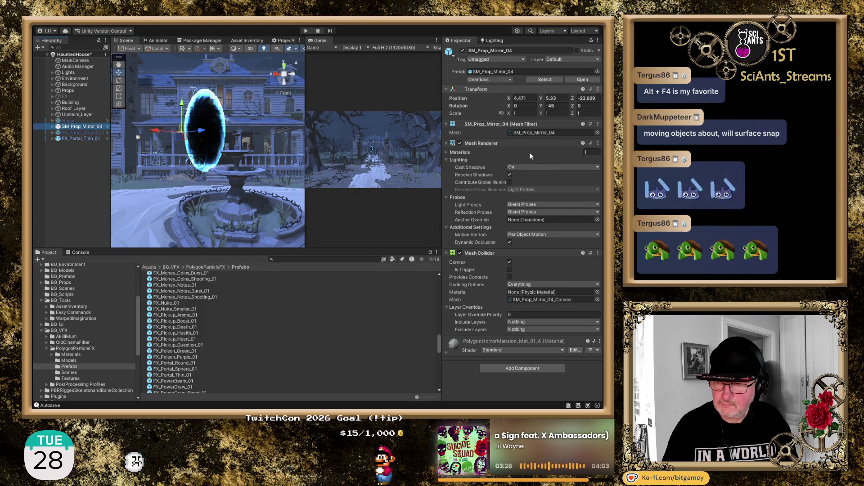
pyautogui.click(514, 151)
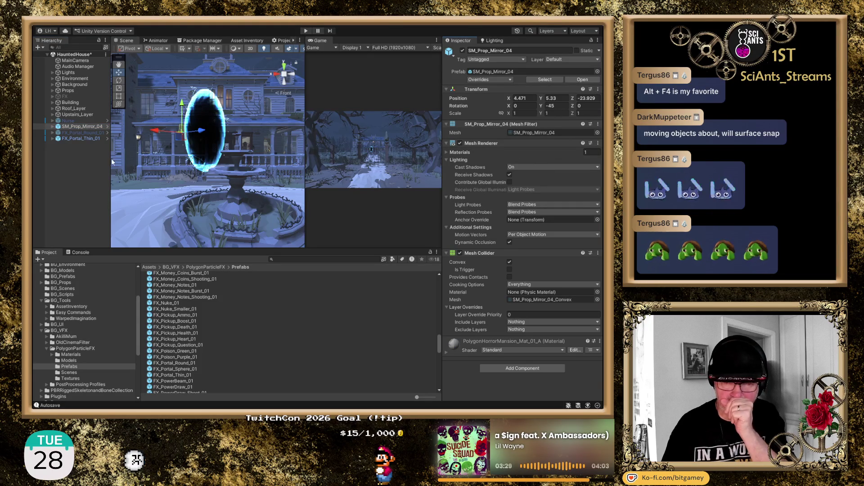
pyautogui.click(82, 133)
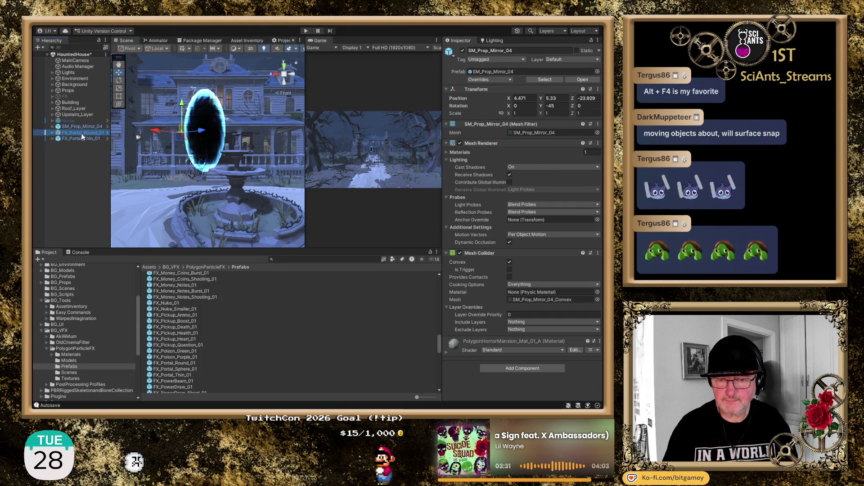
pyautogui.press('Delete')
# Step: Move FX_Portal_Thin_01 to the standing mirror's position, 4.471, 5.33, -23.929
pyautogui.click(77, 131)
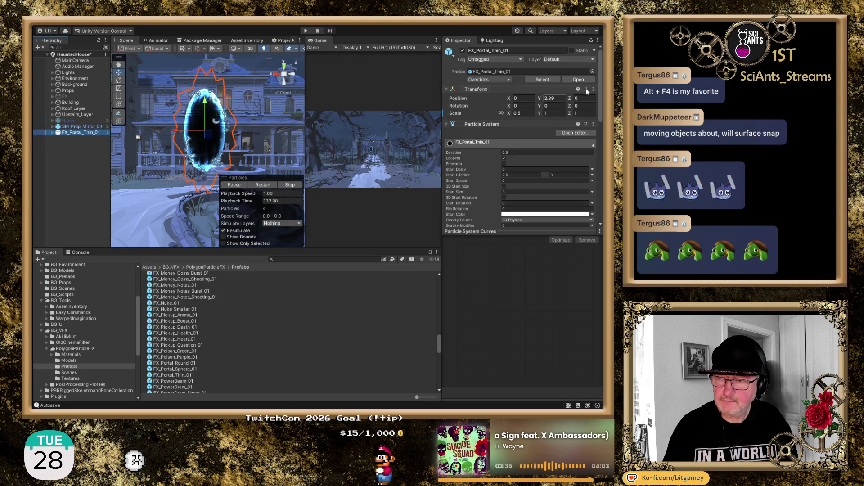
pyautogui.click(596, 92)
pyautogui.click(596, 90)
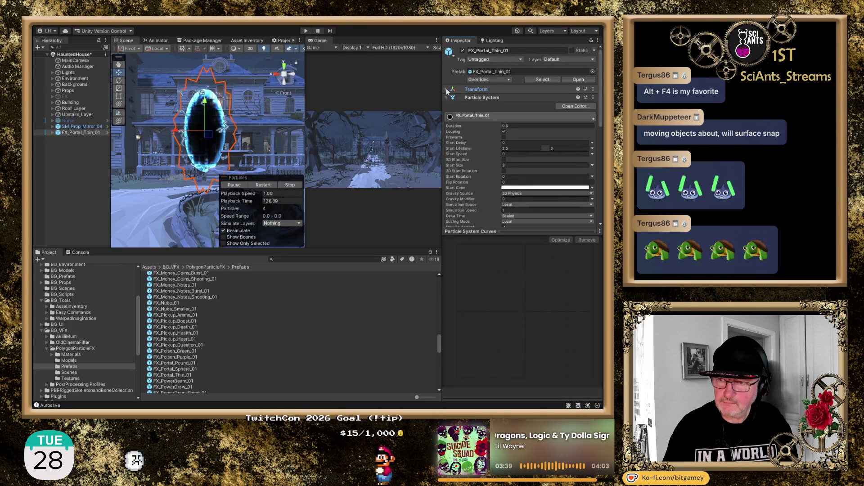
pyautogui.click(581, 91)
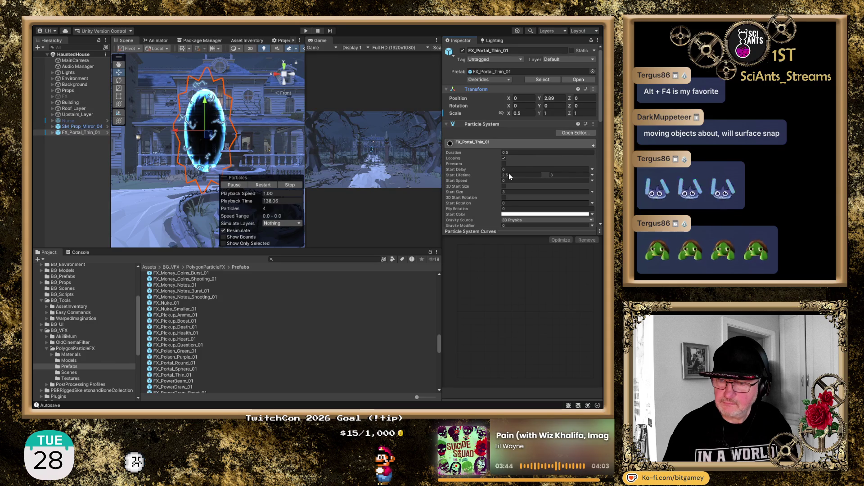
pyautogui.hotkey('ctrl', 'alt', 'f')
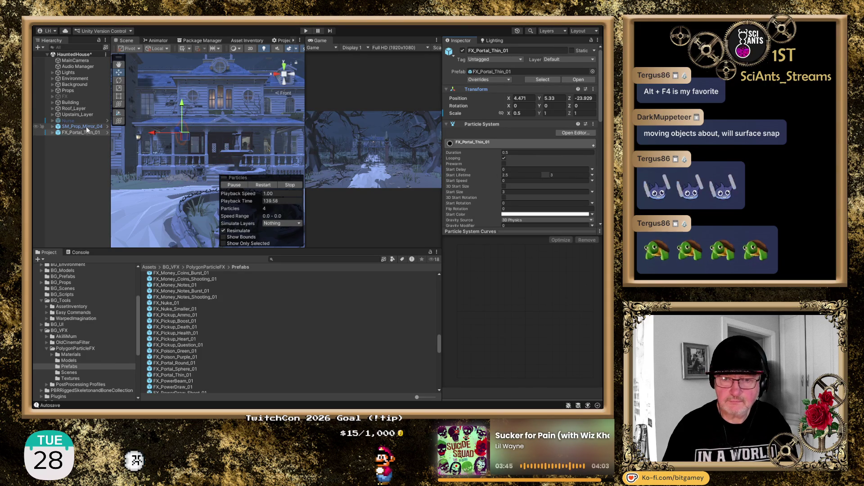
pyautogui.click(84, 127)
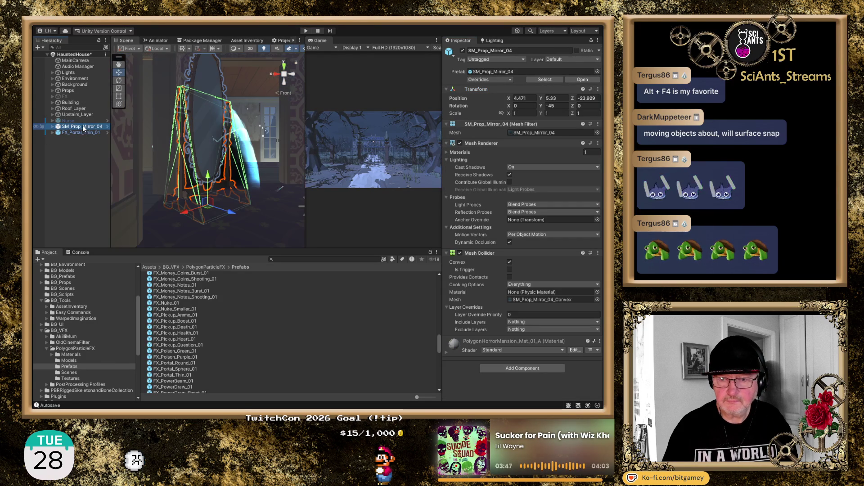
# Step: Set FX_Portal_Thin_01's Position Z to -23.483, just in front of the mirror
pyautogui.moveTo(232, 151)
pyautogui.mouseDown()
pyautogui.moveTo(202, 146)
pyautogui.moveTo(189, 159)
pyautogui.mouseUp()
pyautogui.click(84, 134)
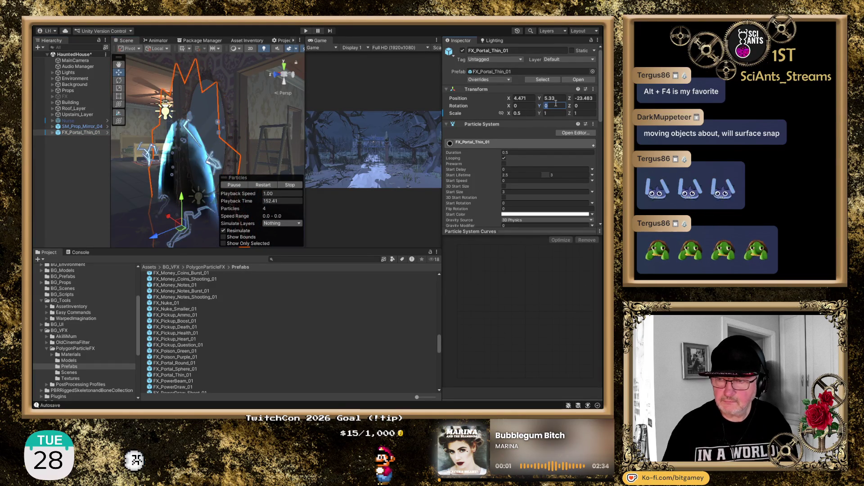
# Step: Turn the thin portal to -45 on Y and raise it to Y 6.548
pyautogui.write('90')
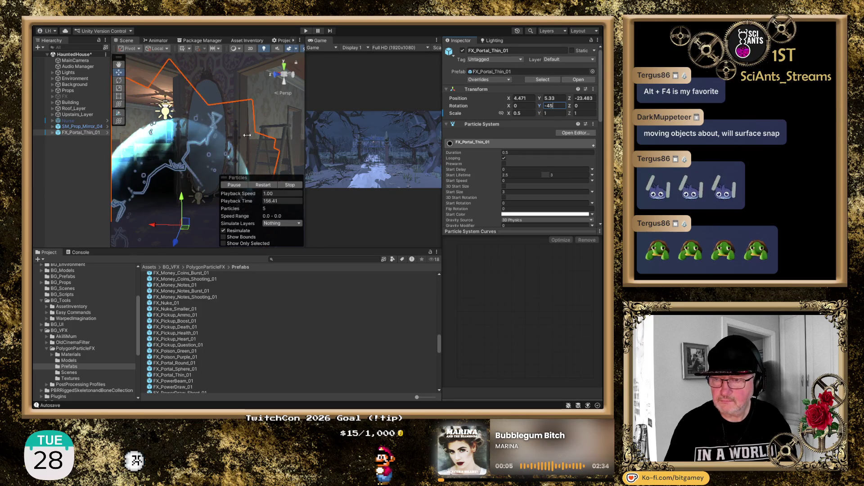
pyautogui.scroll(2, 211, 169)
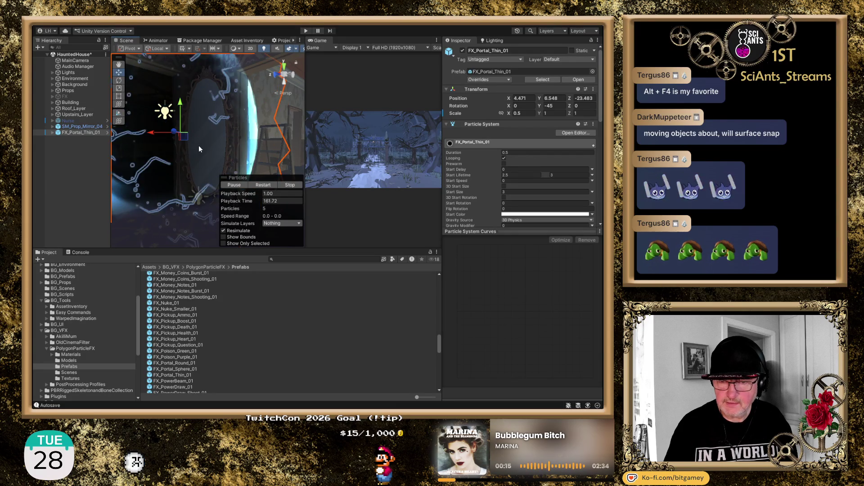
pyautogui.scroll(-2, 201, 145)
pyautogui.scroll(4, 189, 141)
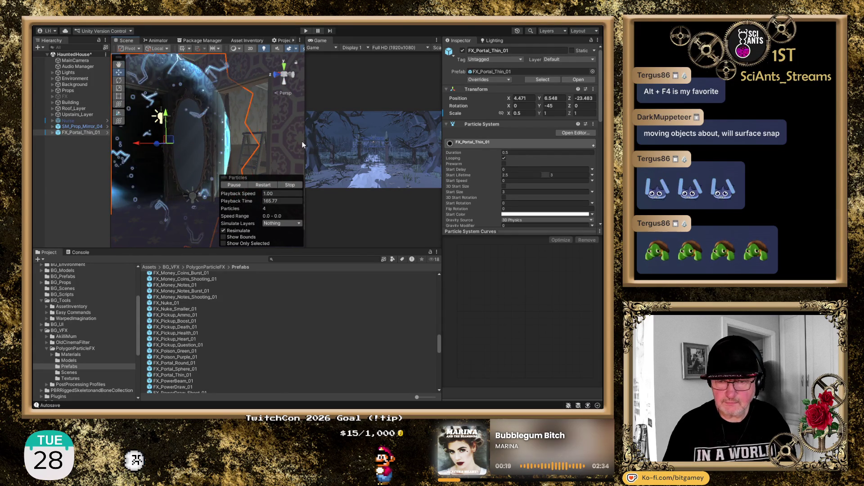
# Step: Squeeze the portal's X scale to 0.05, check it sideways, then delete it
pyautogui.click(524, 114)
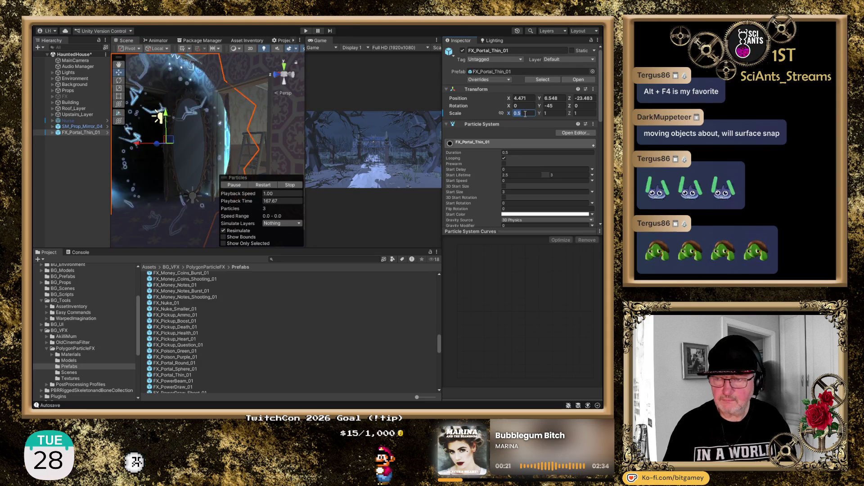
pyautogui.write('0.1')
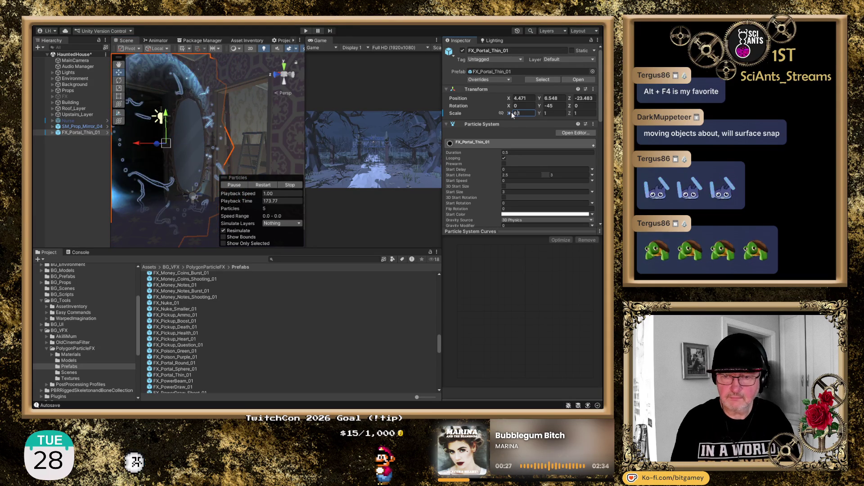
pyautogui.write('0.05')
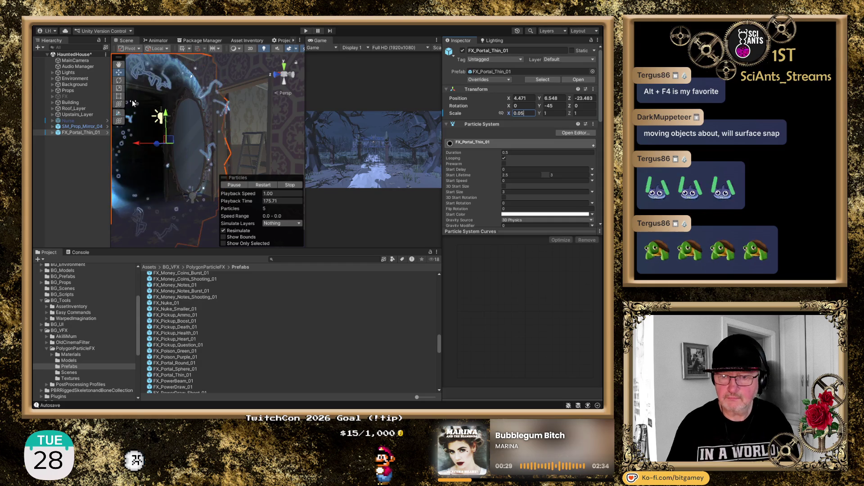
pyautogui.moveTo(193, 138)
pyautogui.mouseDown()
pyautogui.moveTo(260, 152)
pyautogui.moveTo(280, 142)
pyautogui.mouseUp()
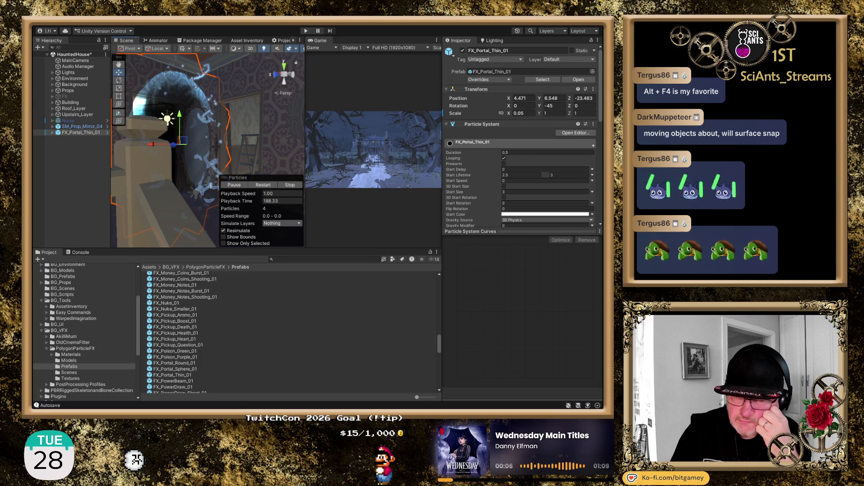
pyautogui.press('Delete')
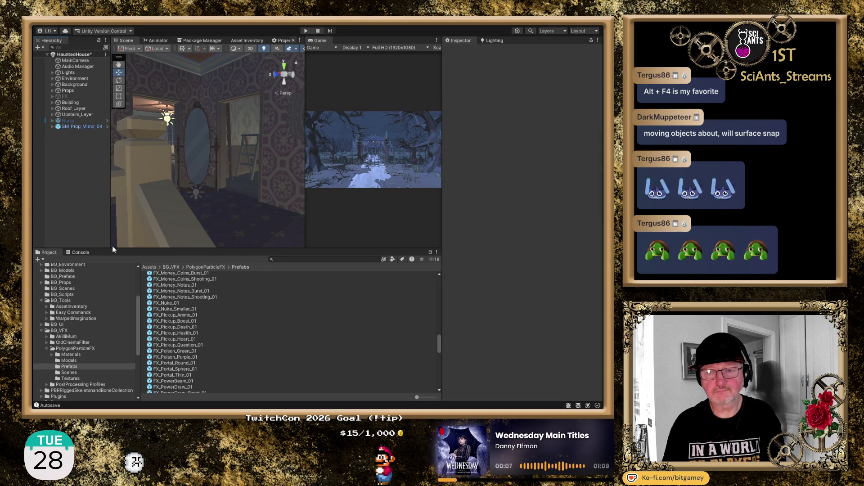
# Step: Drop a new FX_Portal_Thin_01 from the Prefabs folder beside the standing mirror
pyautogui.moveTo(186, 375); pyautogui.dragTo(209, 215)
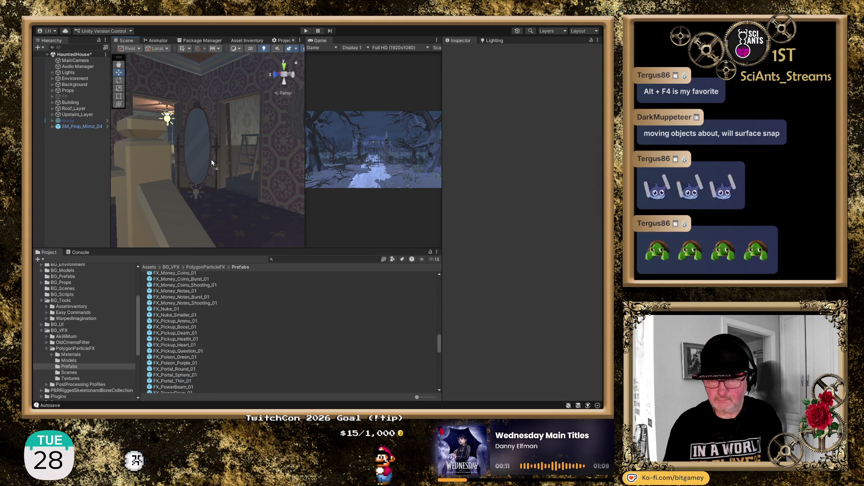
pyautogui.moveTo(212, 162); pyautogui.dragTo(211, 158)
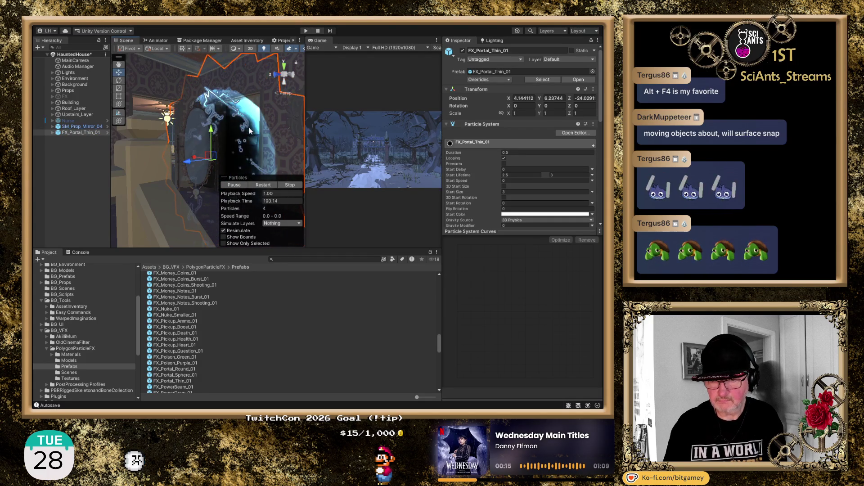
# Step: Set the new thin portal's Y rotation to -45
pyautogui.click(284, 80)
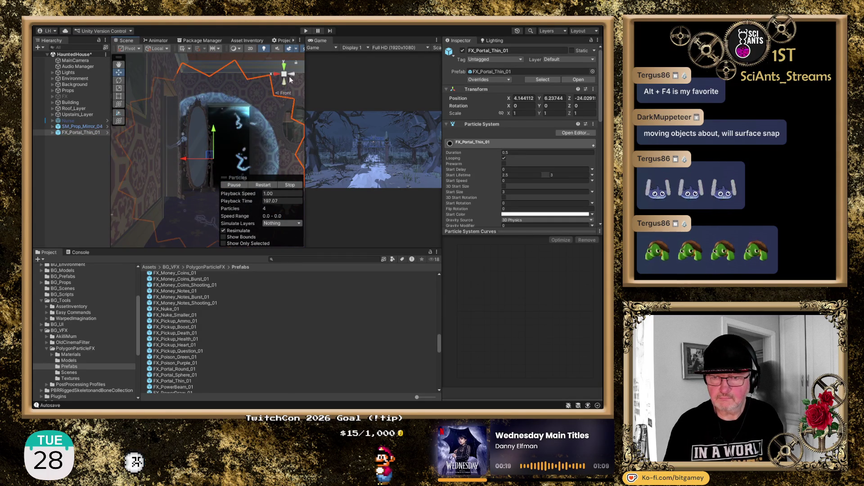
pyautogui.click(292, 74)
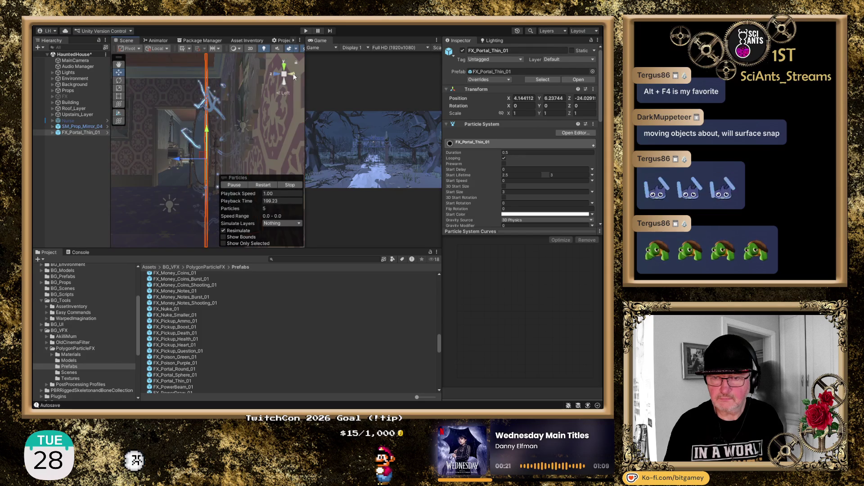
pyautogui.moveTo(193, 141); pyautogui.dragTo(227, 143)
pyautogui.click(552, 106)
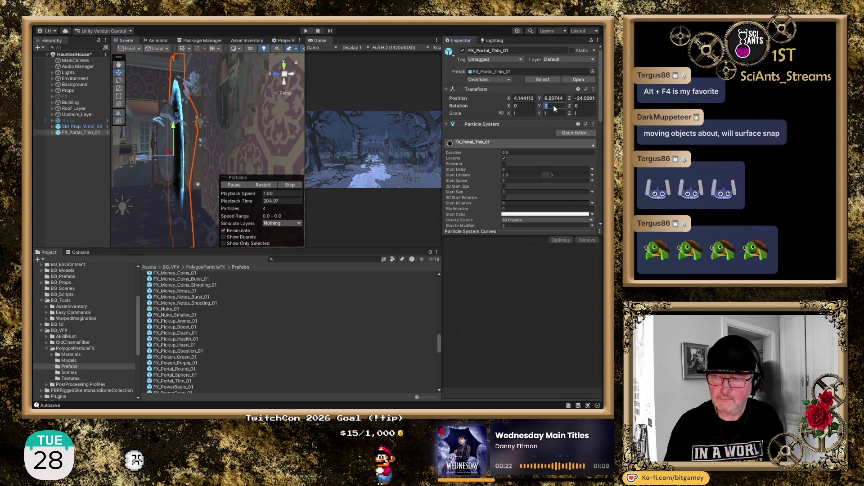
pyautogui.write('-45')
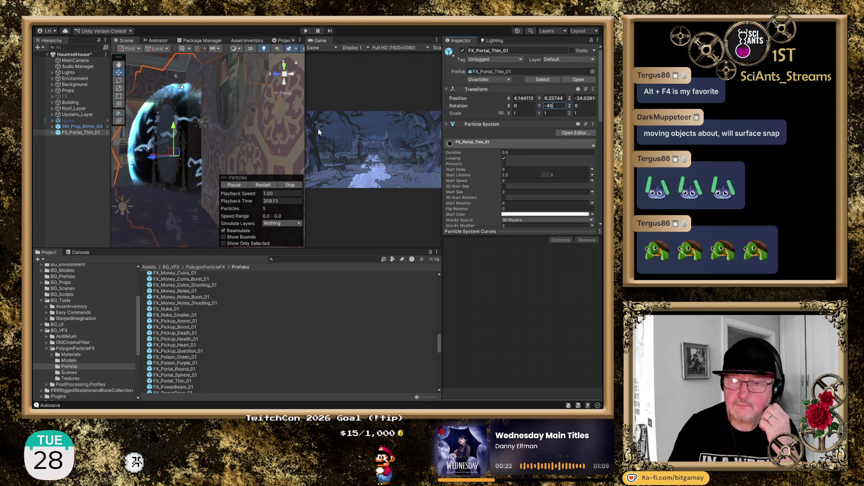
# Step: Flatten the portal's X scale to 0.01 and view it from another angle
pyautogui.click(521, 113)
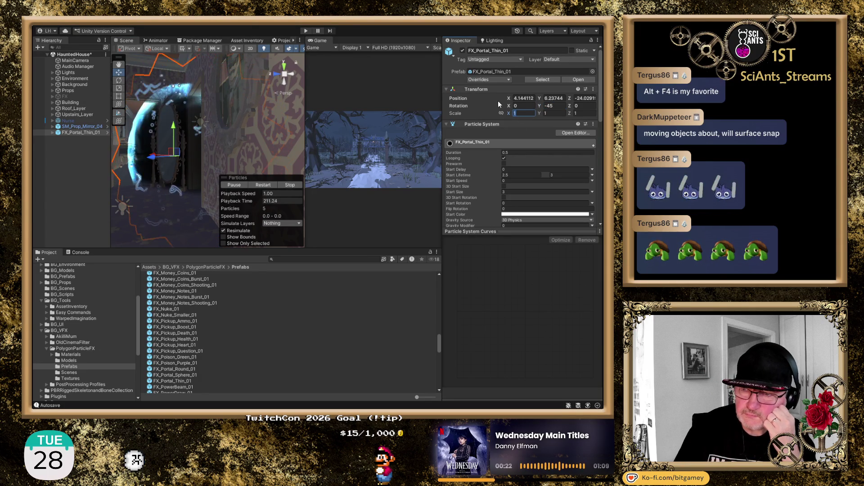
pyautogui.write('.5')
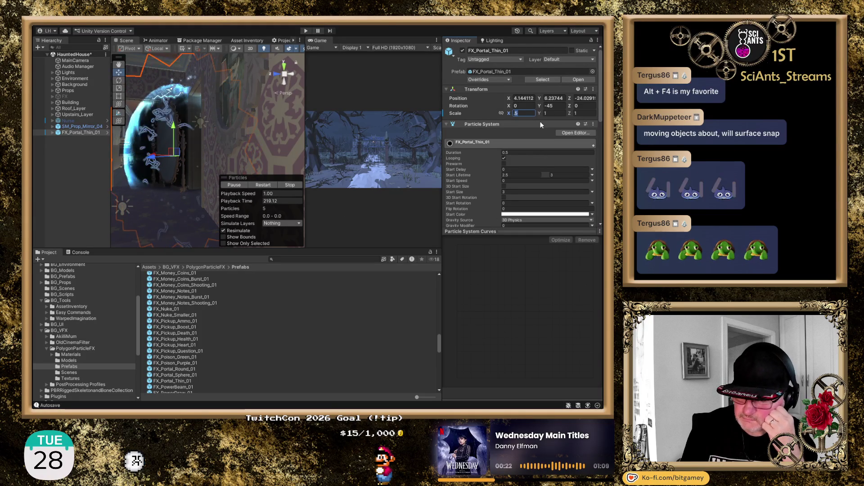
pyautogui.write('01')
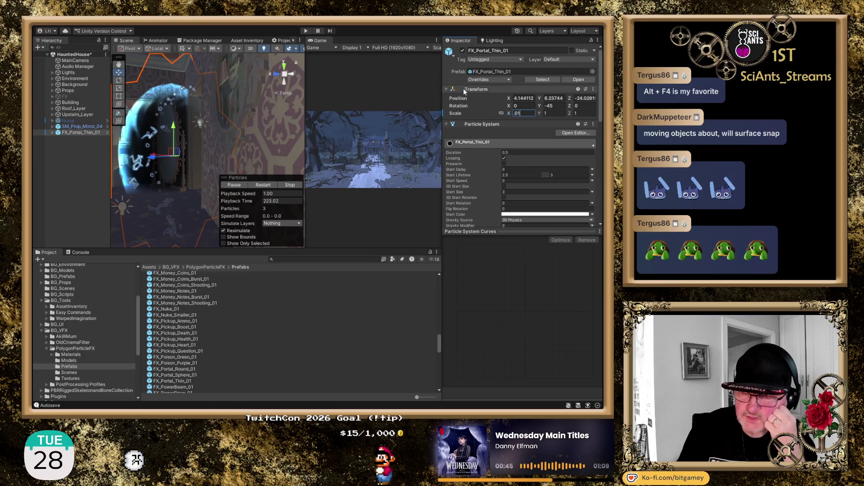
pyautogui.moveTo(160, 149)
pyautogui.mouseDown()
pyautogui.moveTo(166, 108)
pyautogui.moveTo(173, 126)
pyautogui.moveTo(212, 112)
pyautogui.mouseUp()
# Step: Set the portal's scale to X 0.5, Y 1, Z 0.5
pyautogui.click(553, 113)
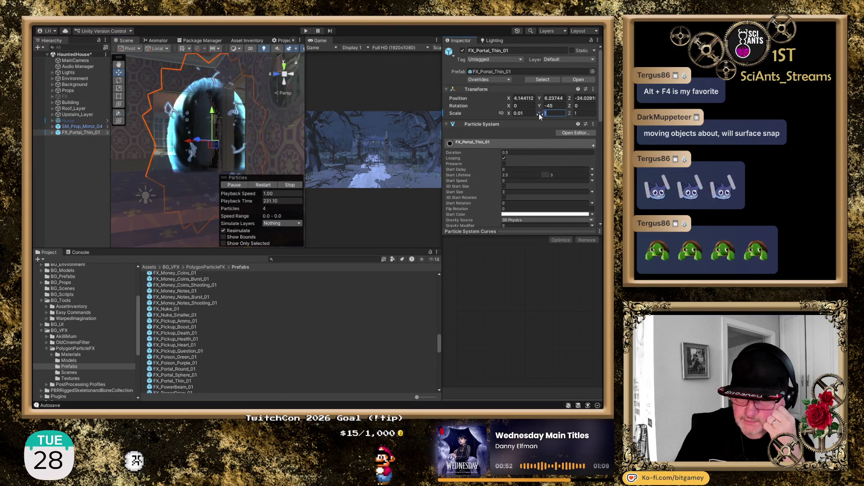
pyautogui.write('.5')
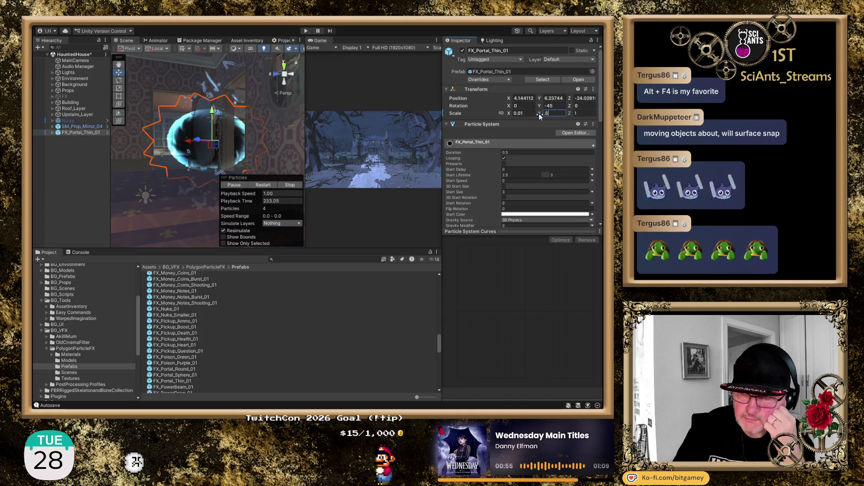
pyautogui.press('BackSpace')
pyautogui.press('BackSpace')
pyautogui.write('1')
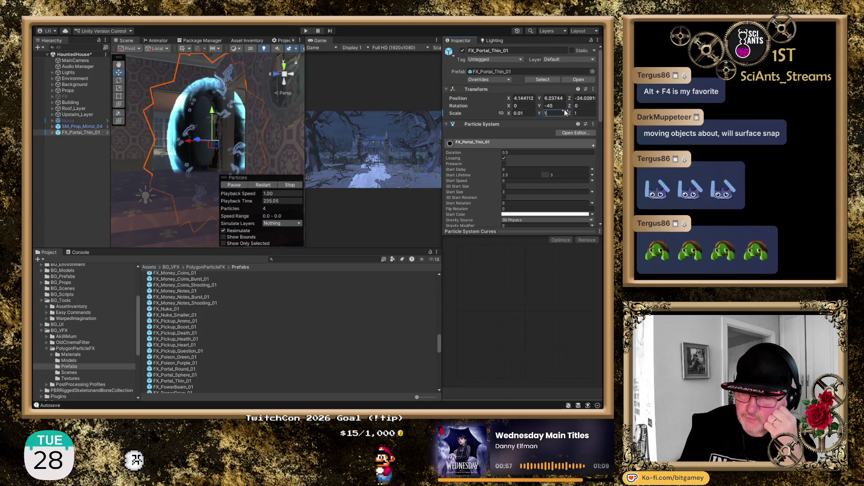
pyautogui.click(585, 113)
pyautogui.write('0.5')
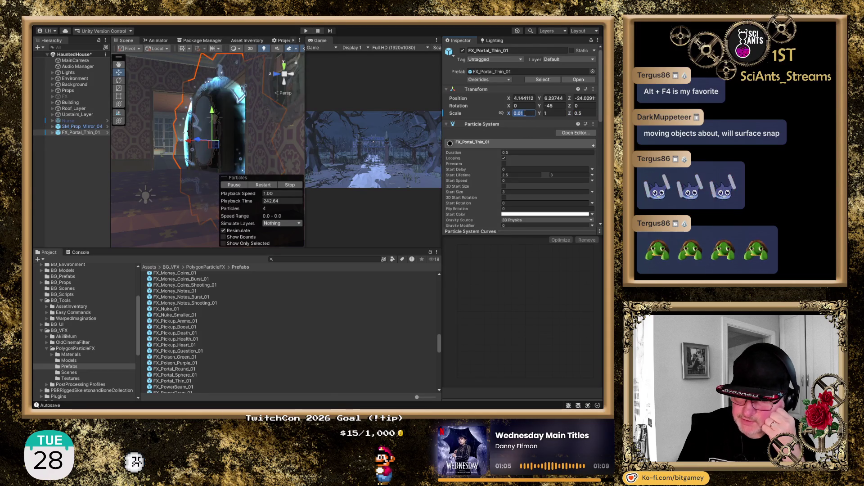
pyautogui.write('1')
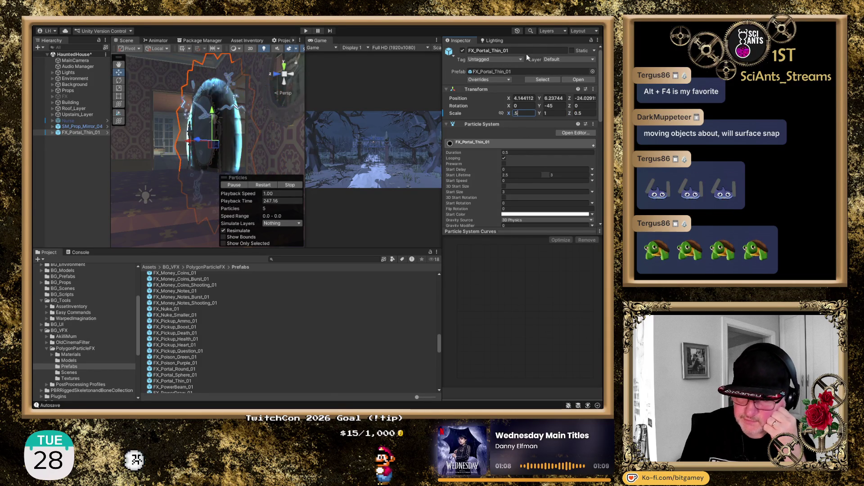
pyautogui.write('.5')
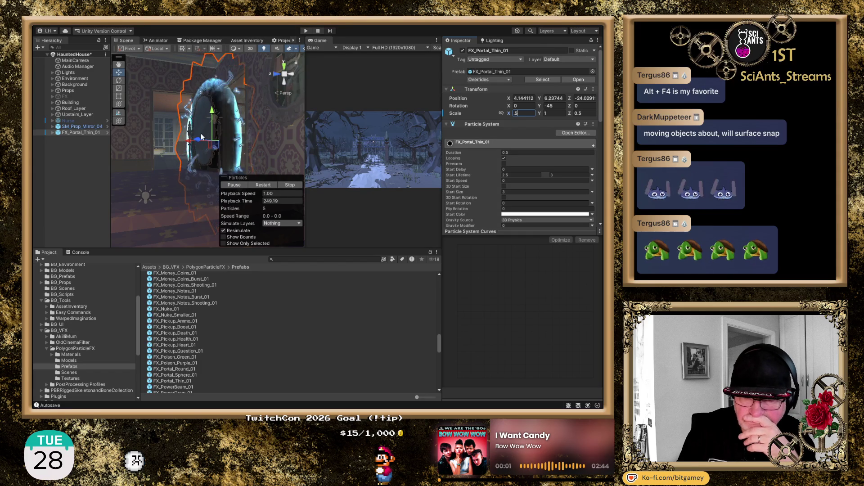
# Step: Frame the portal and move the view in close alongside the wall mirror
pyautogui.moveTo(209, 140); pyautogui.dragTo(196, 136)
pyautogui.moveTo(226, 161); pyautogui.dragTo(203, 156)
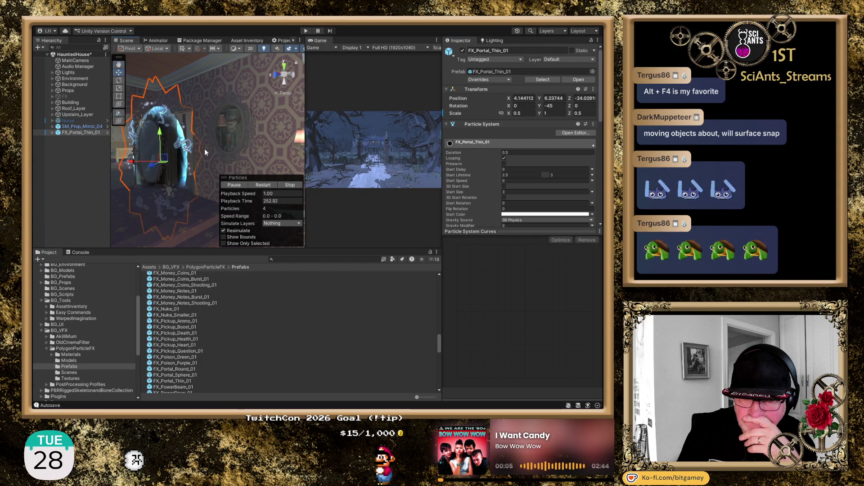
pyautogui.press('f')
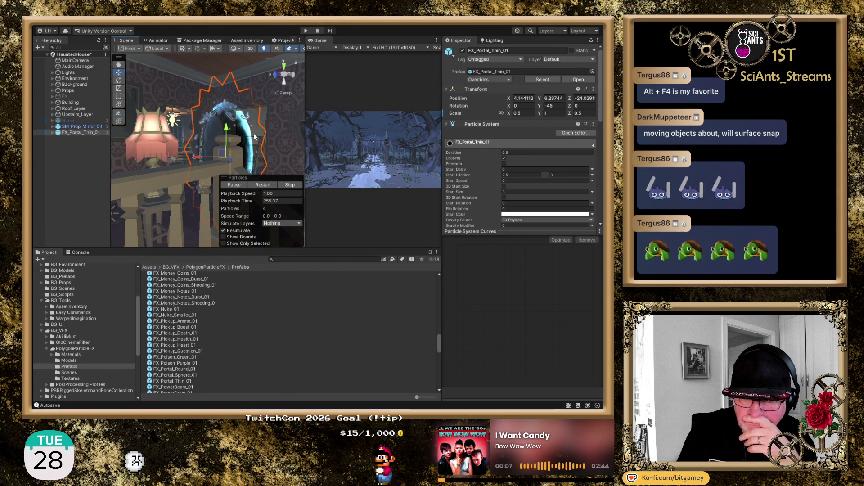
pyautogui.moveTo(204, 133)
pyautogui.mouseDown()
pyautogui.moveTo(254, 143)
pyautogui.moveTo(211, 145)
pyautogui.moveTo(268, 149)
pyautogui.moveTo(256, 129)
pyautogui.mouseUp()
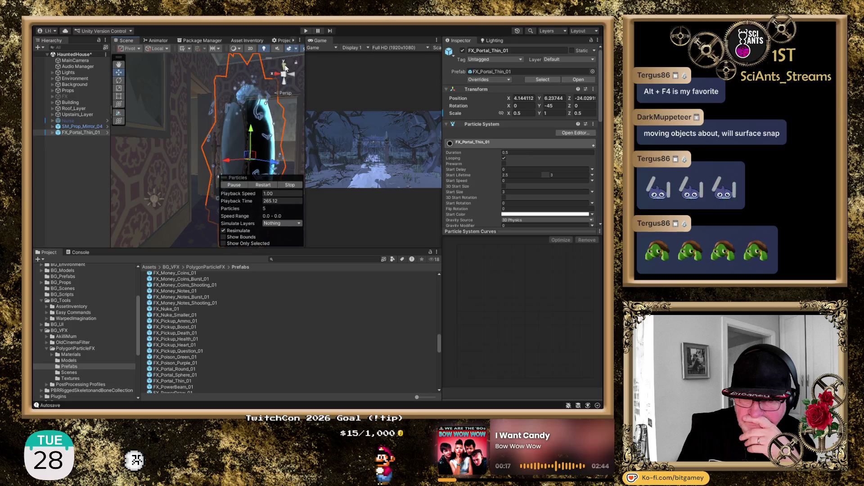
# Step: Check the portal in a zoomed-in top view
pyautogui.click(285, 67)
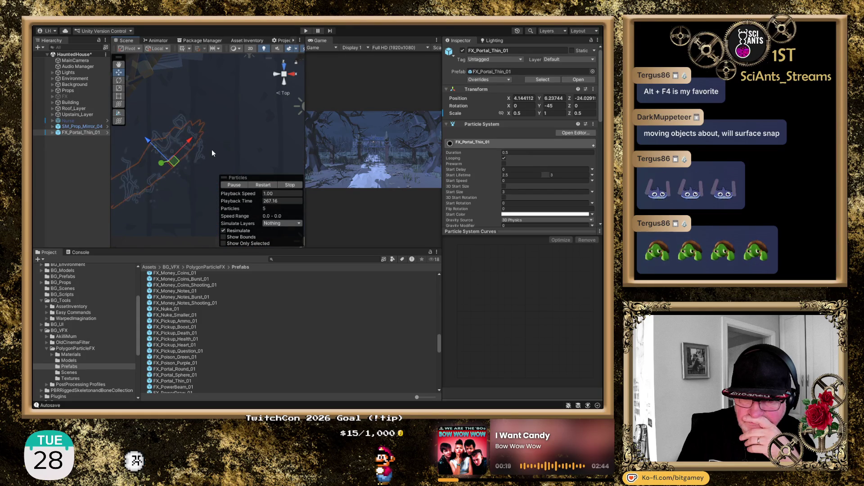
pyautogui.moveTo(212, 153); pyautogui.dragTo(264, 118)
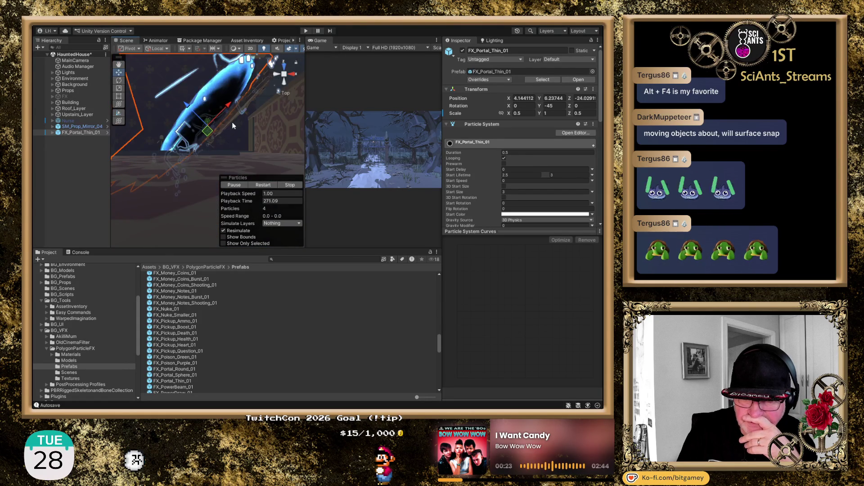
pyautogui.moveTo(263, 125)
pyautogui.mouseDown()
pyautogui.moveTo(190, 144)
pyautogui.moveTo(214, 138)
pyautogui.moveTo(220, 116)
pyautogui.moveTo(204, 140)
pyautogui.moveTo(223, 135)
pyautogui.moveTo(233, 154)
pyautogui.moveTo(186, 124)
pyautogui.moveTo(221, 88)
pyautogui.moveTo(301, 68)
pyautogui.mouseUp()
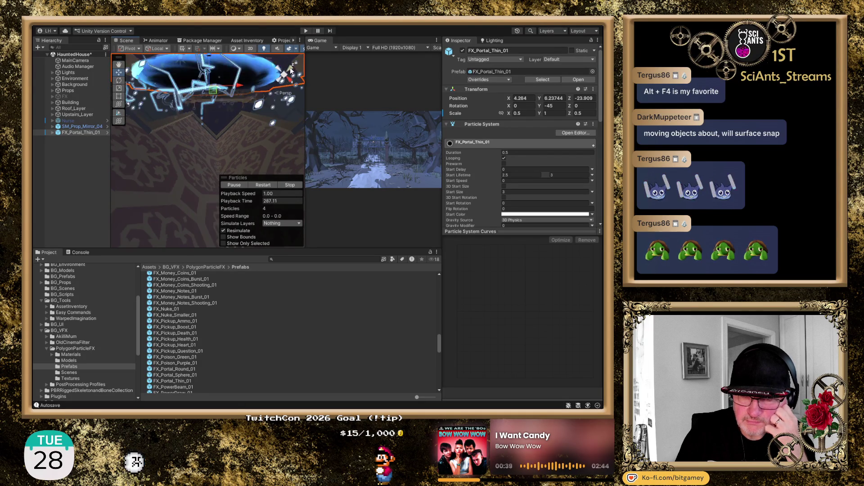
# Step: Nudge the portal into the mirror's frame at 4.264, 6.237, -23.909
pyautogui.click(291, 71)
pyautogui.moveTo(240, 107); pyautogui.dragTo(156, 109)
pyautogui.moveTo(231, 113)
pyautogui.mouseDown()
pyautogui.moveTo(207, 112)
pyautogui.moveTo(269, 112)
pyautogui.moveTo(206, 121)
pyautogui.mouseUp()
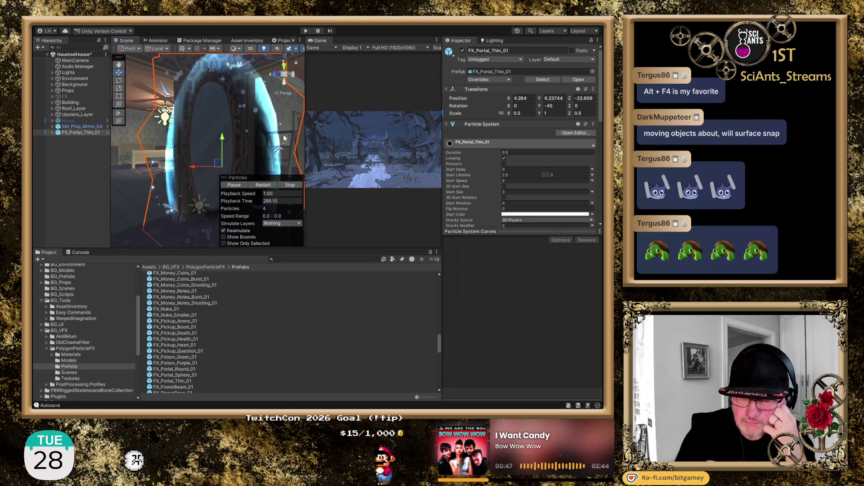
pyautogui.click(523, 113)
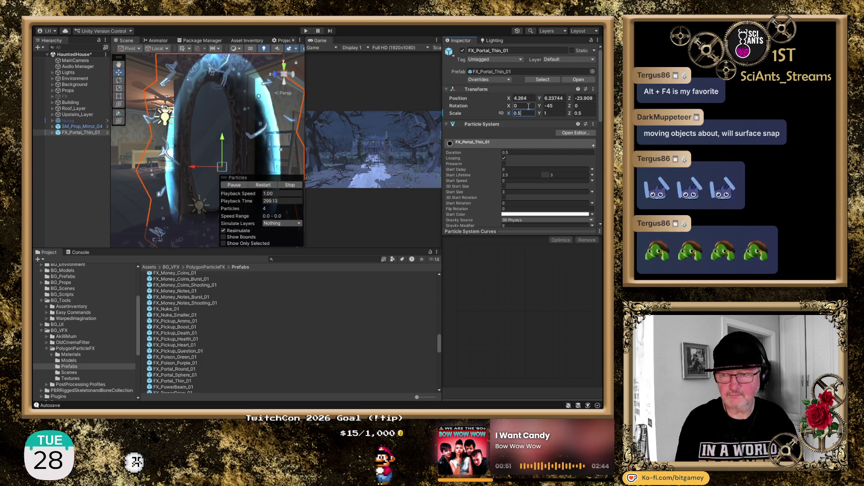
# Step: Scale the portal thinner to X 0.1 and Z 0.25 in the Inspector
pyautogui.write('0.1')
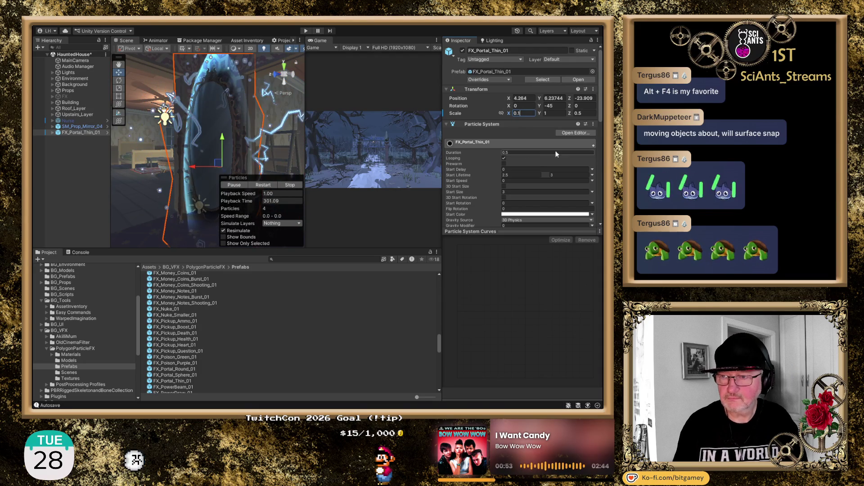
pyautogui.click(592, 112)
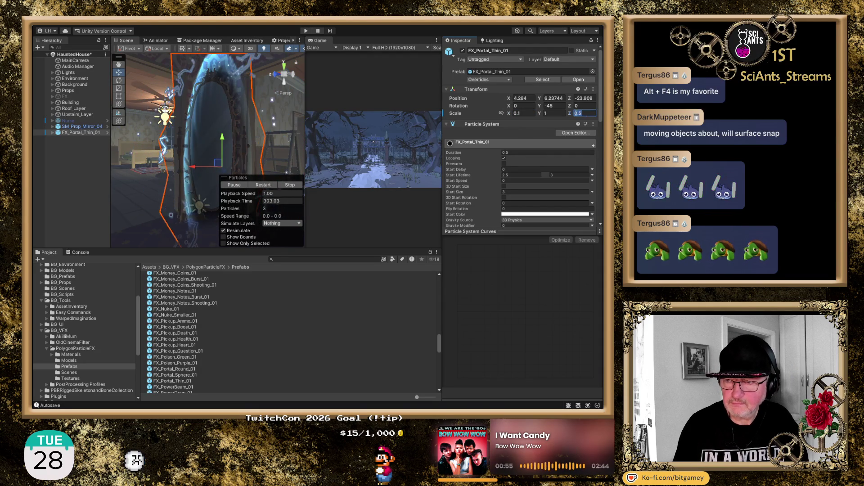
pyautogui.click(577, 113)
pyautogui.write('2')
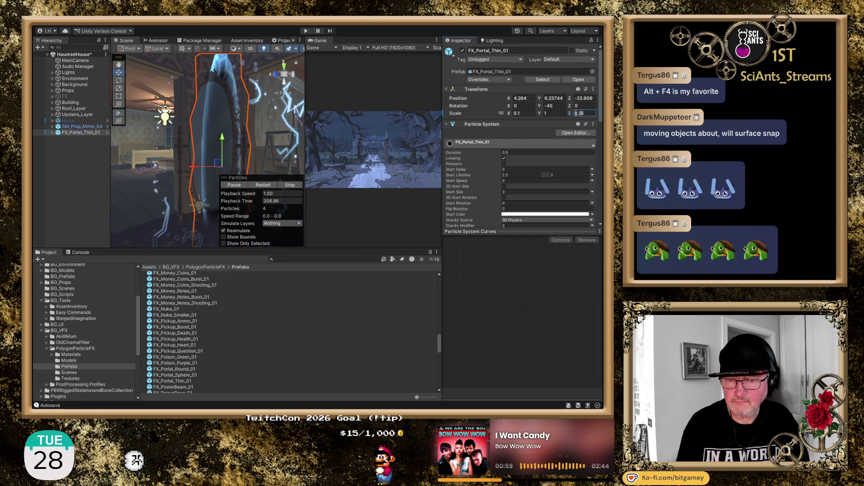
# Step: Slide the portal into the mirror frame, at 4.29, 8.23744, -23.935
pyautogui.moveTo(219, 162)
pyautogui.mouseDown()
pyautogui.moveTo(162, 165)
pyautogui.moveTo(216, 170)
pyautogui.mouseUp()
pyautogui.moveTo(170, 153)
pyautogui.mouseDown()
pyautogui.moveTo(153, 120)
pyautogui.moveTo(197, 139)
pyautogui.mouseUp()
pyautogui.moveTo(267, 136)
pyautogui.mouseDown()
pyautogui.moveTo(242, 104)
pyautogui.moveTo(201, 103)
pyautogui.moveTo(272, 91)
pyautogui.mouseUp()
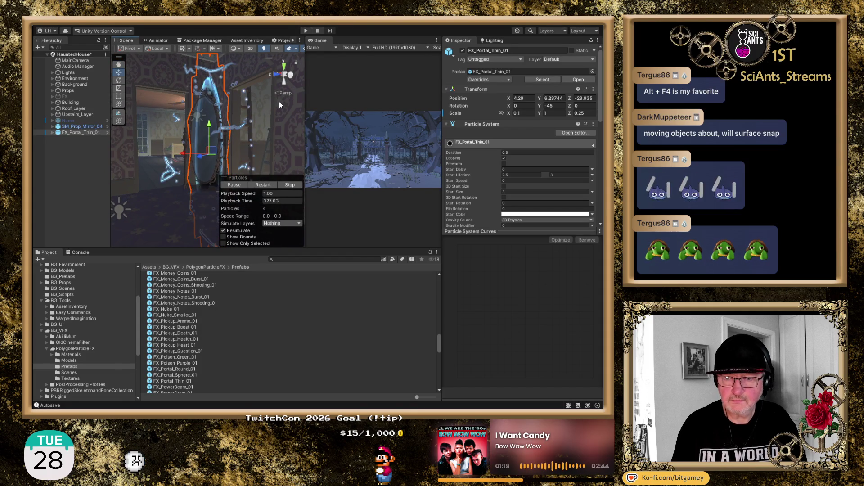
# Step: Delete FX_Portal_Thin_01 from the Hierarchy, leaving SM_Prop_Mirror_04 without a portal
pyautogui.click(119, 96)
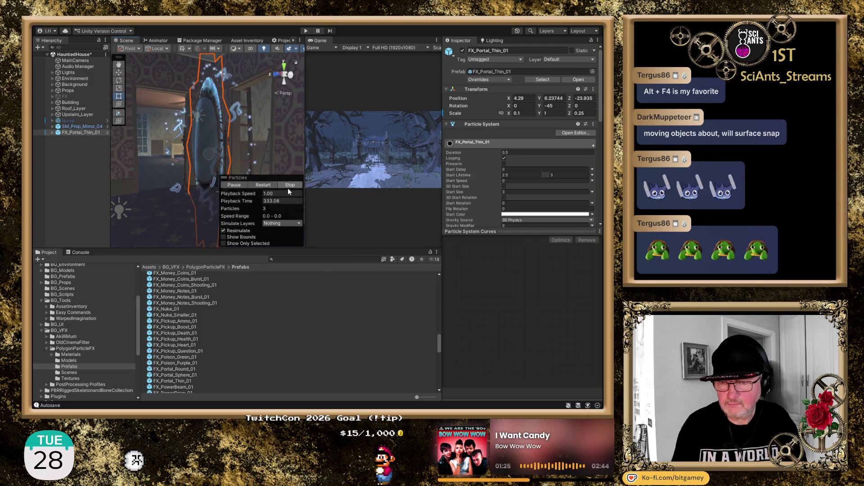
pyautogui.click(80, 161)
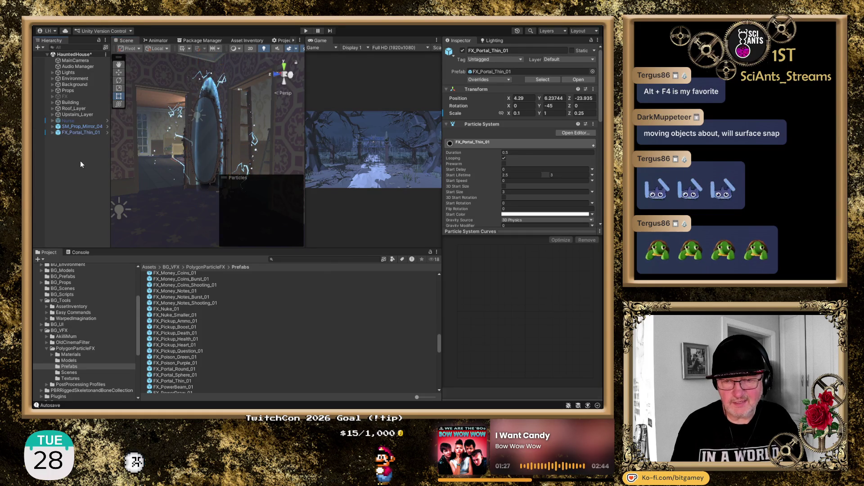
pyautogui.click(81, 132)
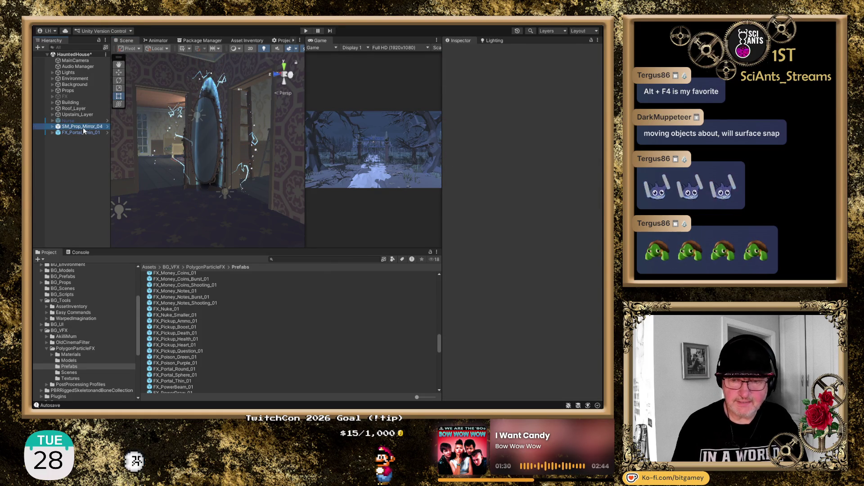
pyautogui.press('Delete')
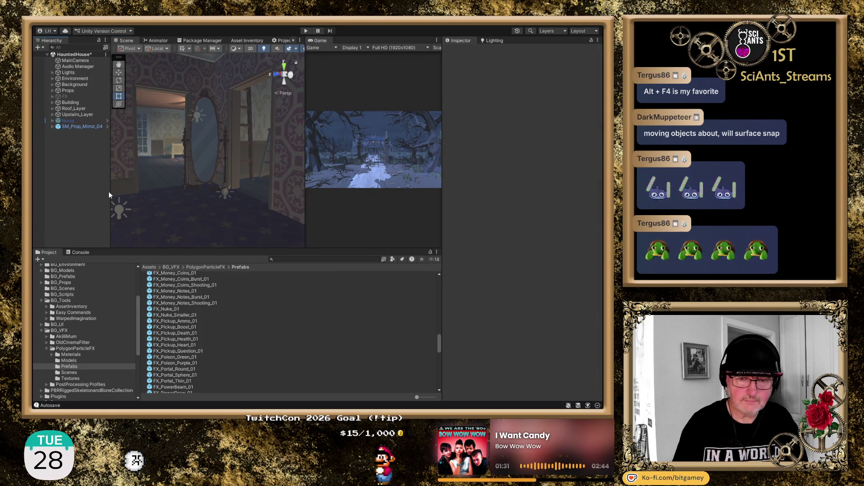